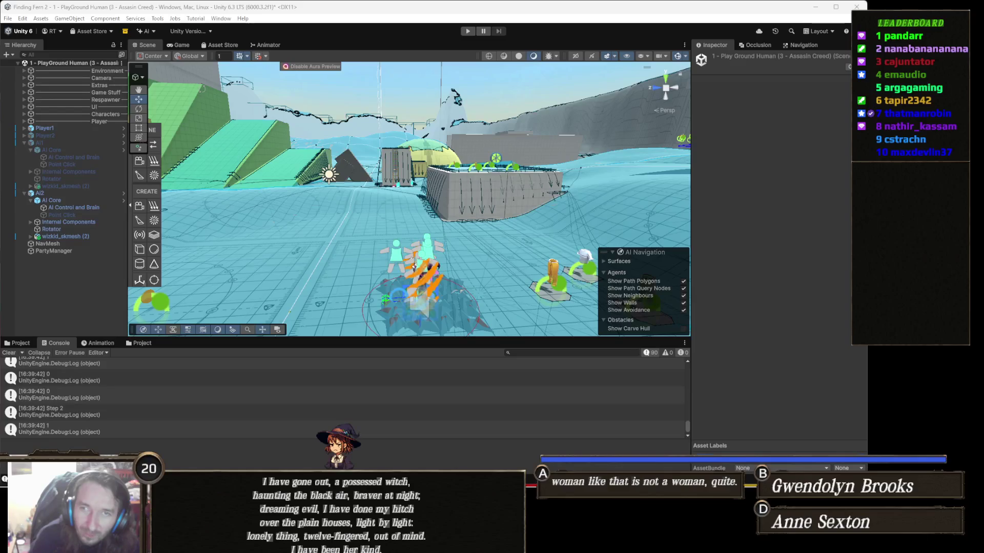
Select AI2's AI Control and Brain and assign Player1 as its AI Control Target.
{"action": "mouse_move", "coordinate": [354, 215]}
{"action": "left_mouse_down"}
{"action": "mouse_move", "coordinate": [353, 205]}
{"action": "mouse_move", "coordinate": [426, 212]}
{"action": "mouse_move", "coordinate": [410, 231]}
{"action": "left_mouse_up"}
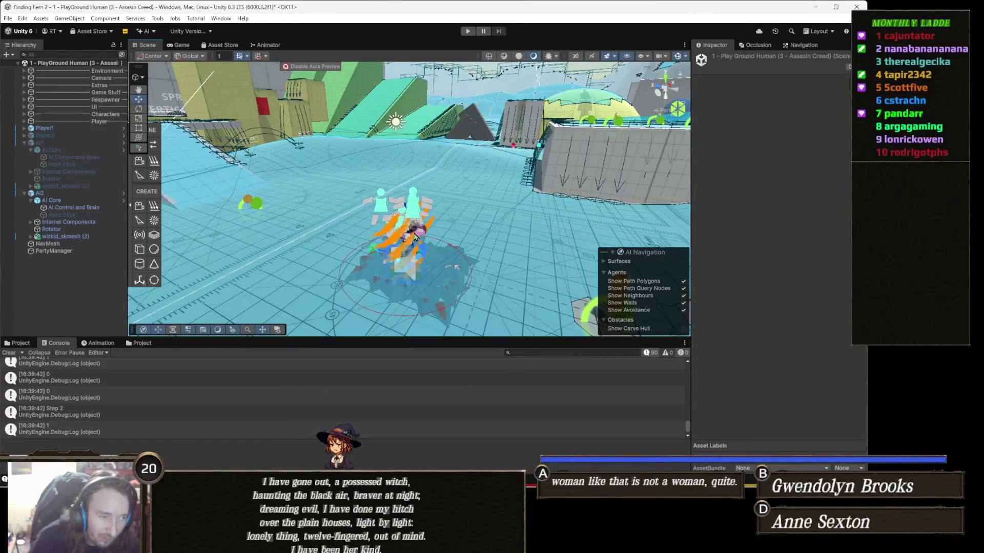
{"action": "left_click", "coordinate": [416, 236]}
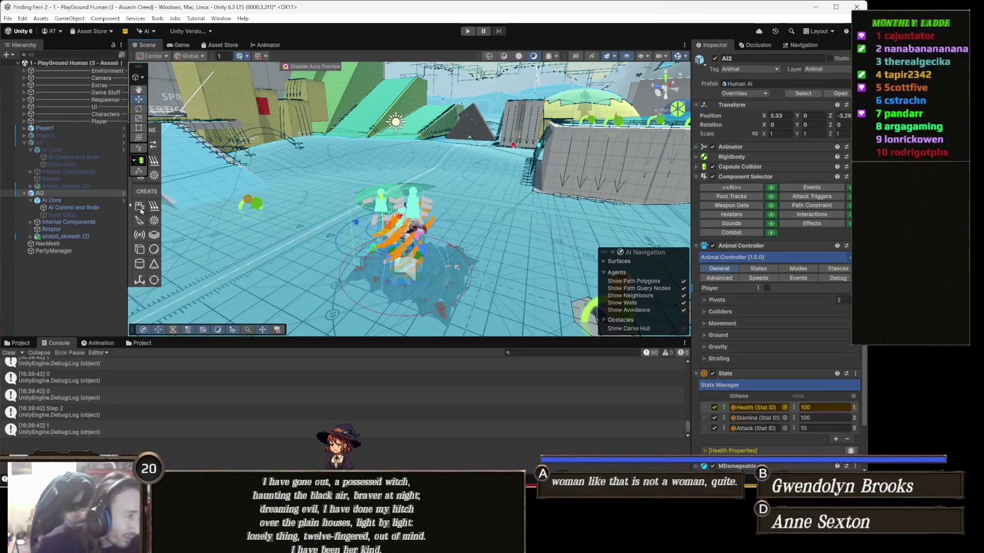
{"action": "left_click", "coordinate": [76, 208]}
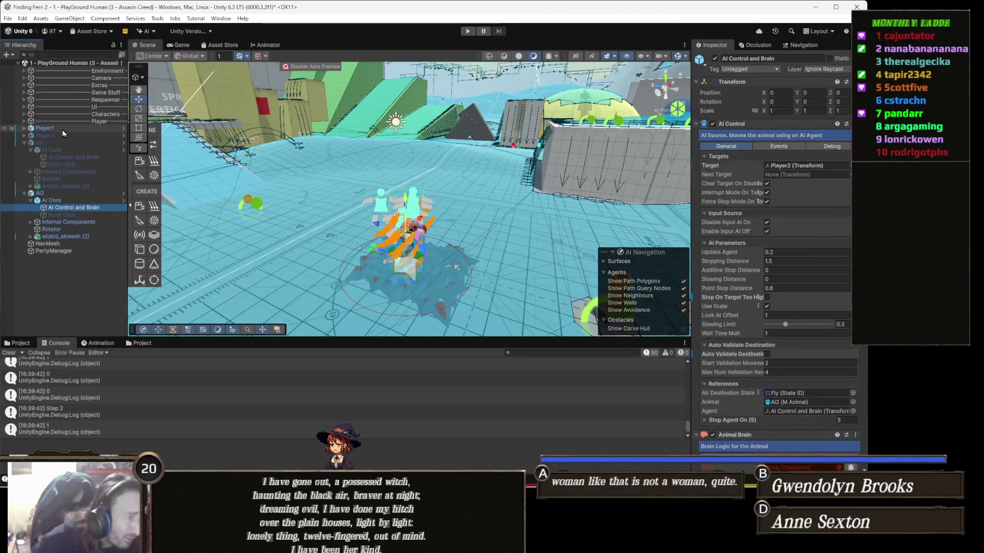
{"action": "left_click_drag", "start_coordinate": [63, 133], "coordinate": [792, 166]}
{"action": "left_click_drag", "start_coordinate": [495, 230], "coordinate": [460, 218]}
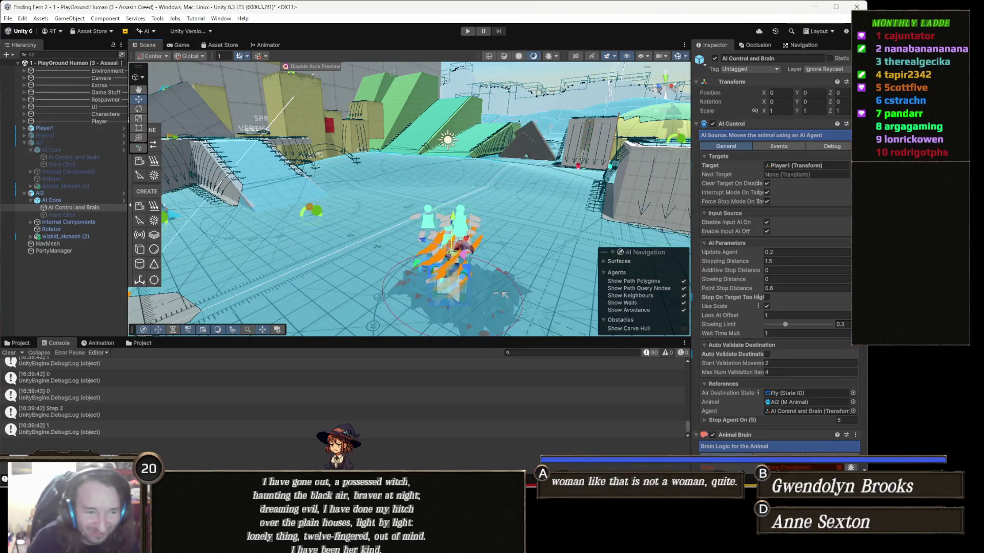
Switch over to the Gamedle browser page.
{"action": "mouse_move", "coordinate": [262, 543]}
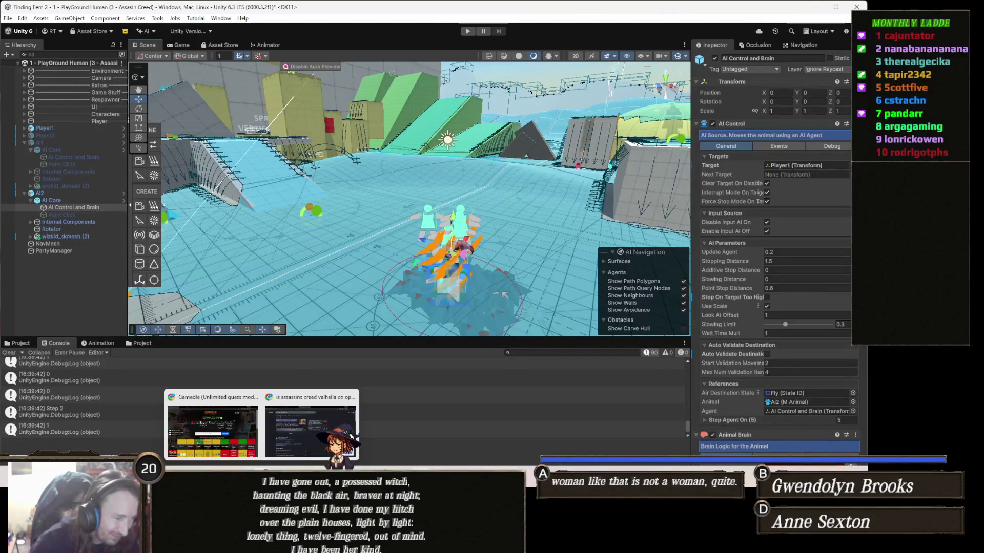
{"action": "mouse_move", "coordinate": [226, 447]}
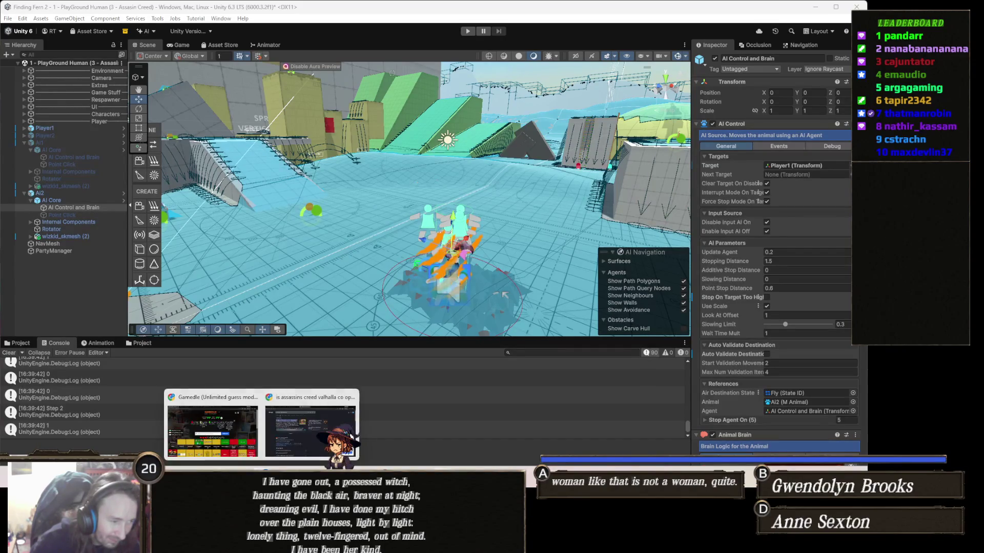
{"action": "left_click", "coordinate": [228, 442]}
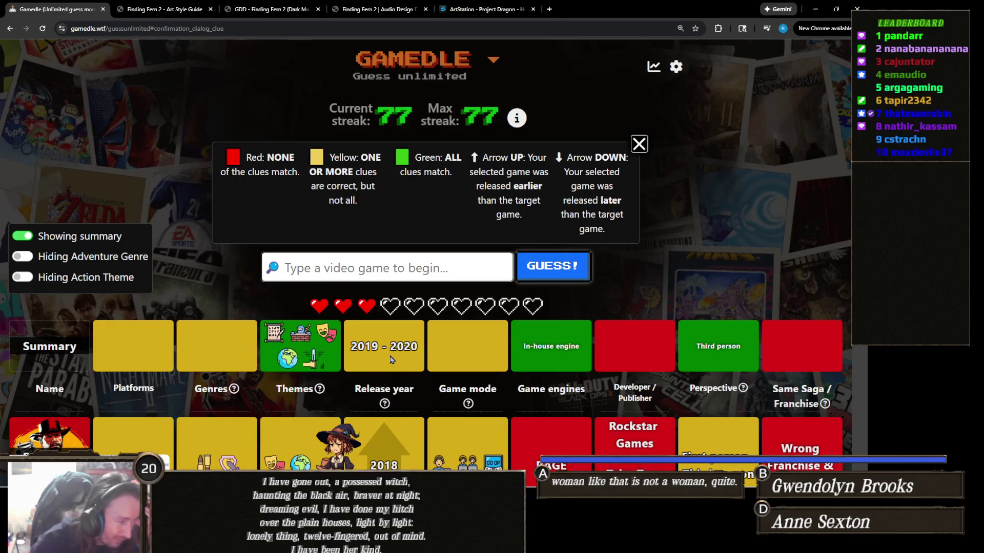
{"action": "scroll", "coordinate": [358, 343], "scroll_direction": "down", "scroll_amount": 3}
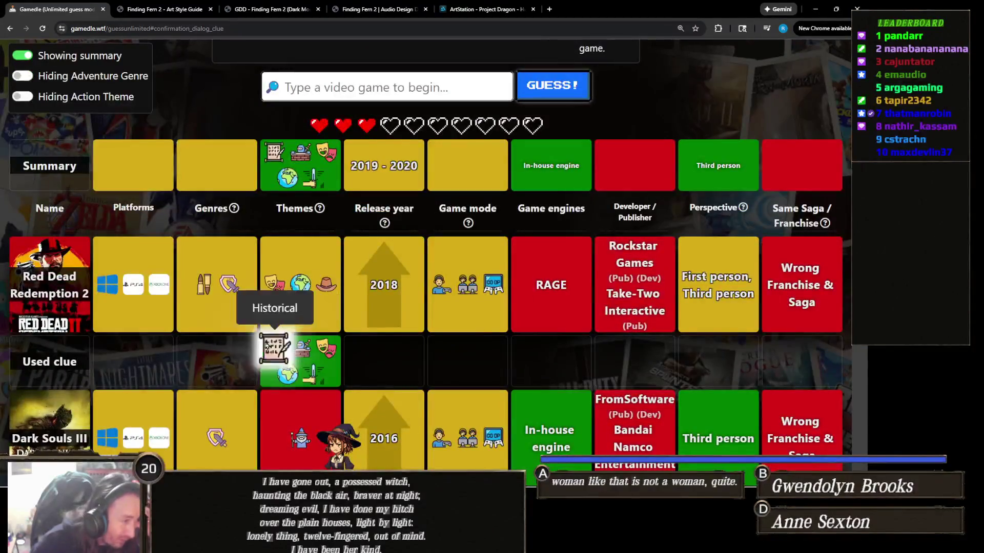
{"action": "scroll", "coordinate": [241, 336], "scroll_direction": "down", "scroll_amount": 2}
{"action": "scroll", "coordinate": [240, 336], "scroll_direction": "down", "scroll_amount": 2}
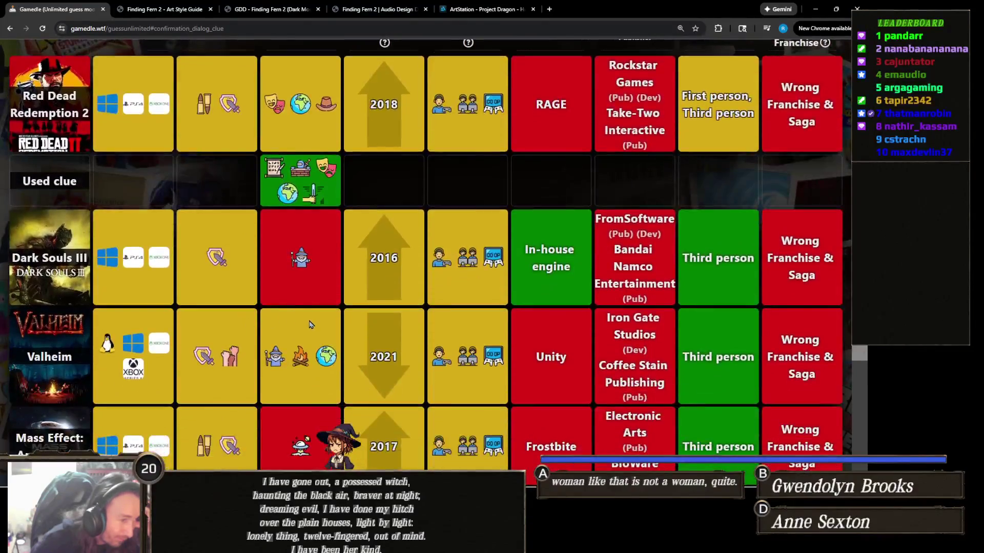
{"action": "scroll", "coordinate": [314, 330], "scroll_direction": "down", "scroll_amount": 5}
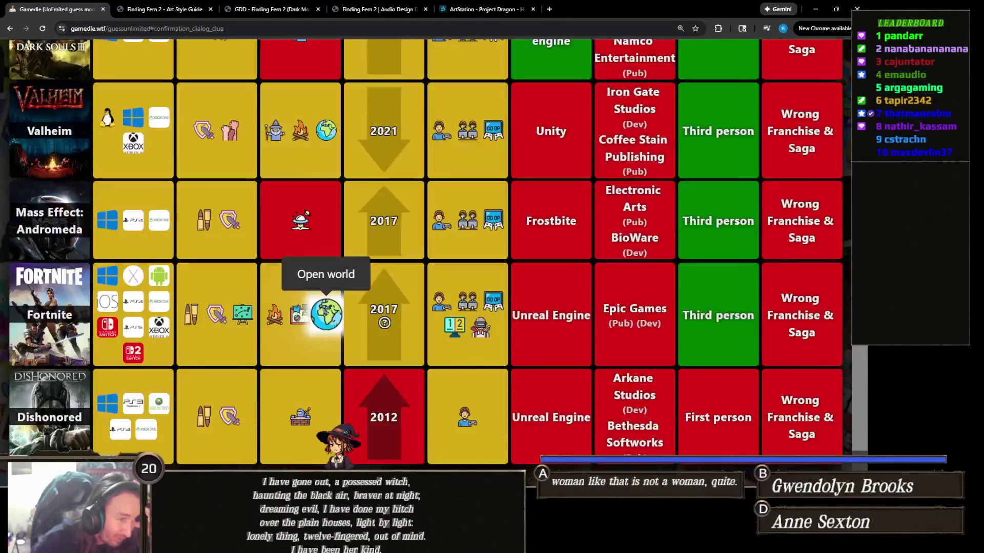
{"action": "scroll", "coordinate": [286, 320], "scroll_direction": "up", "scroll_amount": 7}
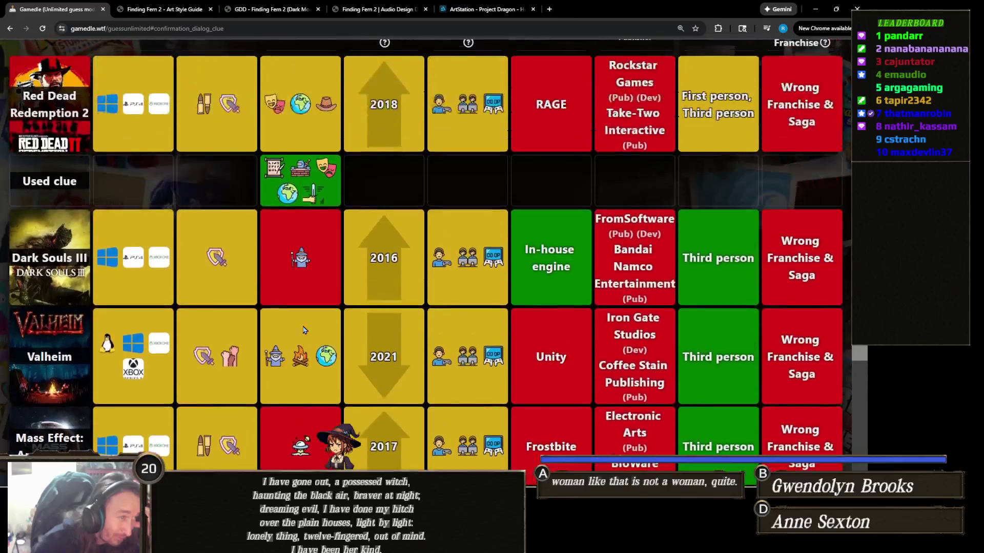
{"action": "scroll", "coordinate": [302, 326], "scroll_direction": "up", "scroll_amount": 6}
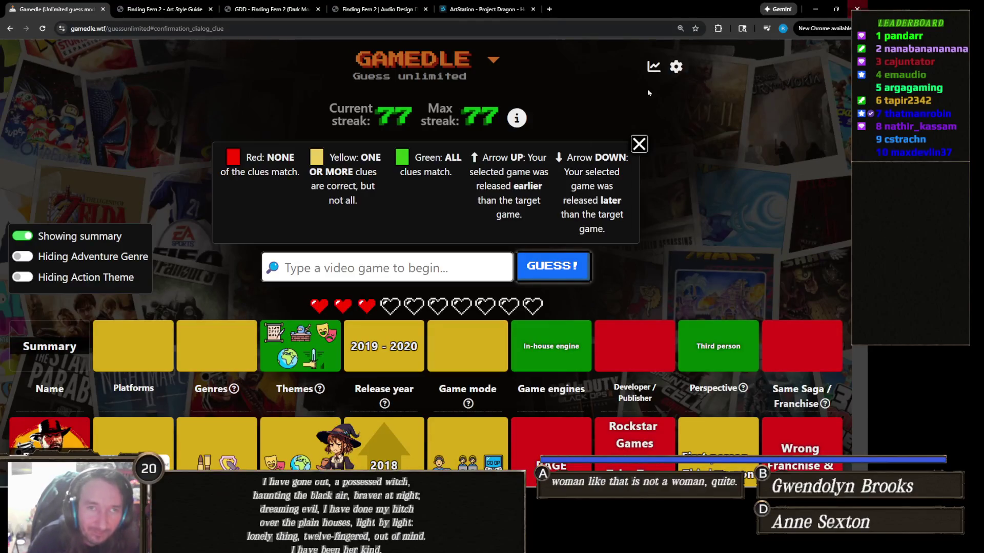
{"action": "mouse_move", "coordinate": [341, 543]}
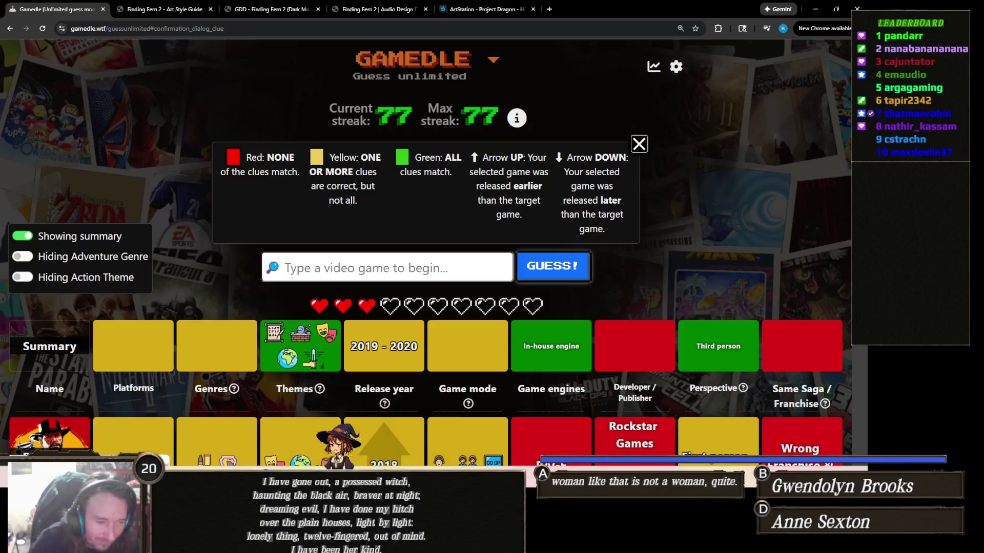
{"action": "mouse_move", "coordinate": [381, 543]}
{"action": "mouse_move", "coordinate": [440, 548]}
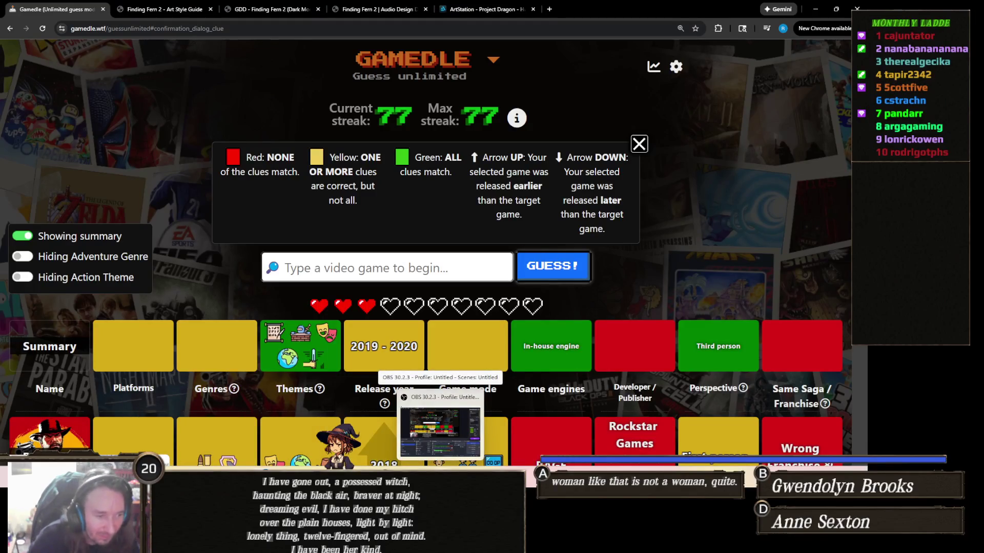
Return to Unity, orbit the Scene view to the tall-wall ladder and select Ladder (03).
{"action": "left_click", "coordinate": [413, 545]}
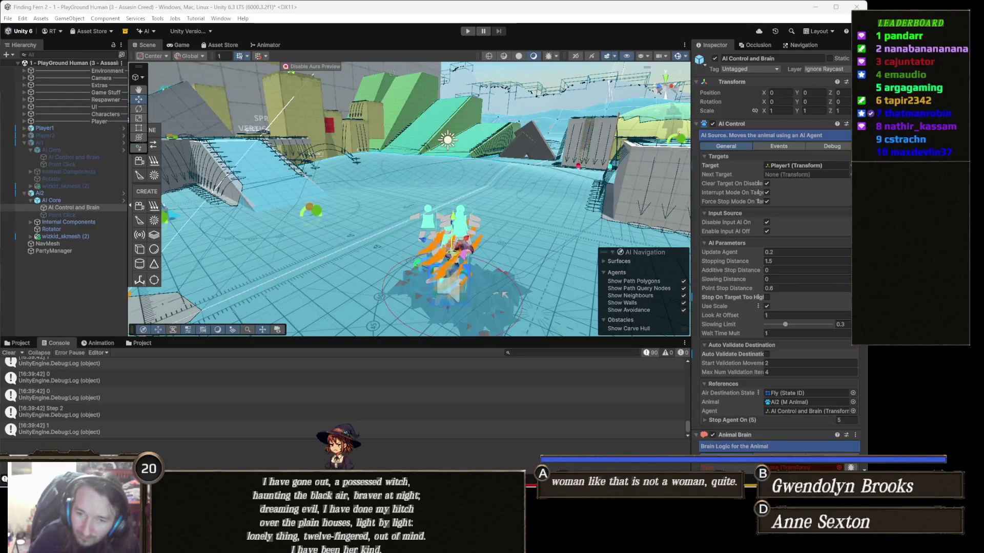
{"action": "mouse_move", "coordinate": [530, 197]}
{"action": "left_mouse_down"}
{"action": "mouse_move", "coordinate": [545, 214]}
{"action": "mouse_move", "coordinate": [473, 175]}
{"action": "mouse_move", "coordinate": [496, 199]}
{"action": "mouse_move", "coordinate": [434, 234]}
{"action": "mouse_move", "coordinate": [449, 241]}
{"action": "left_mouse_up"}
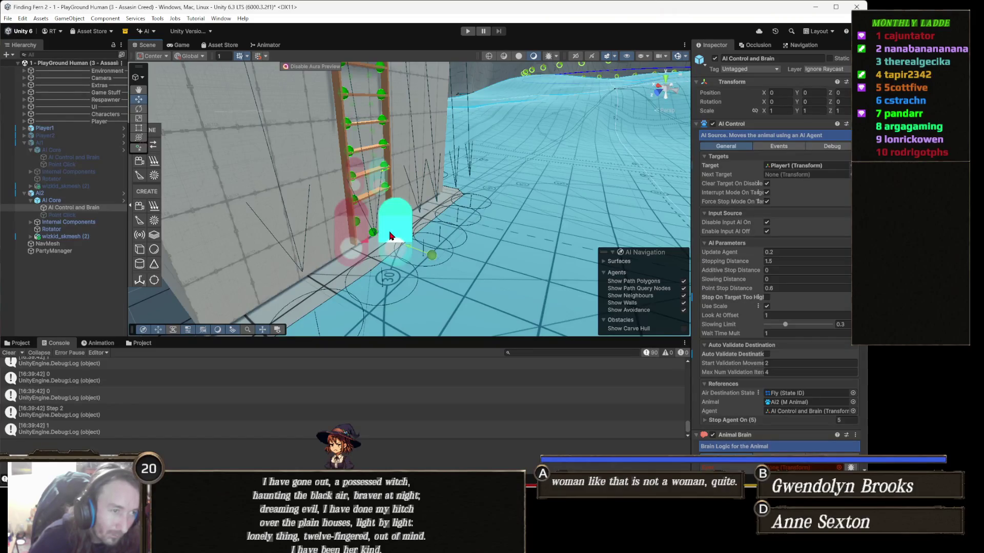
{"action": "left_click", "coordinate": [385, 225]}
Frame Ladder (03) and expand it in the Hierarchy to show Step (1) through Step (18).
{"action": "mouse_move", "coordinate": [385, 225]}
{"action": "left_mouse_down"}
{"action": "mouse_move", "coordinate": [420, 237]}
{"action": "mouse_move", "coordinate": [361, 221]}
{"action": "mouse_move", "coordinate": [371, 220]}
{"action": "left_mouse_up"}
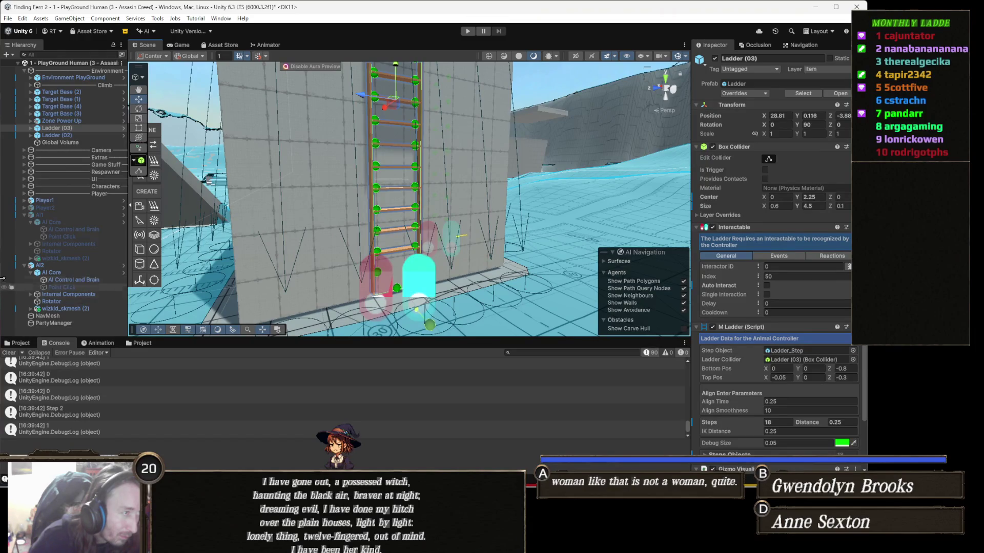
{"action": "key", "text": "f"}
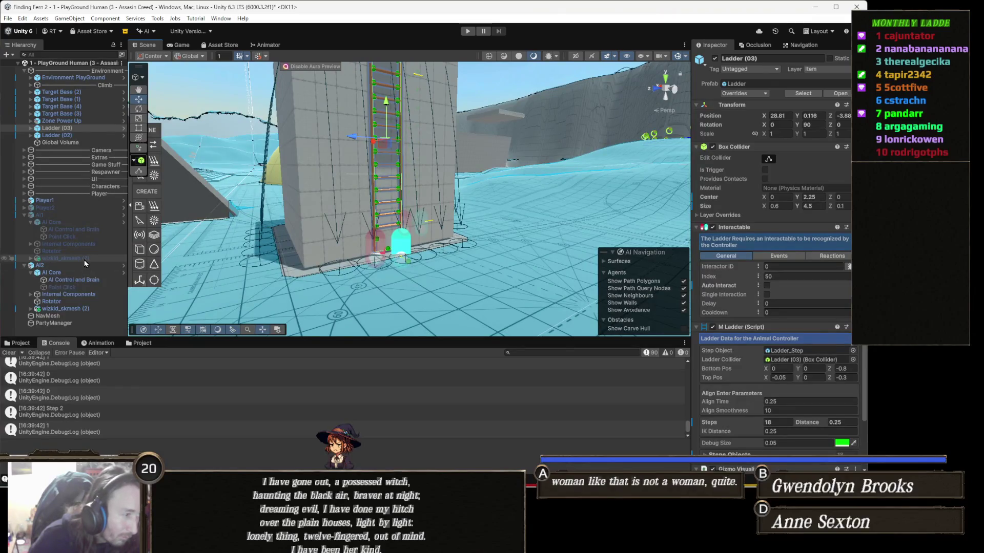
{"action": "left_click", "coordinate": [86, 230]}
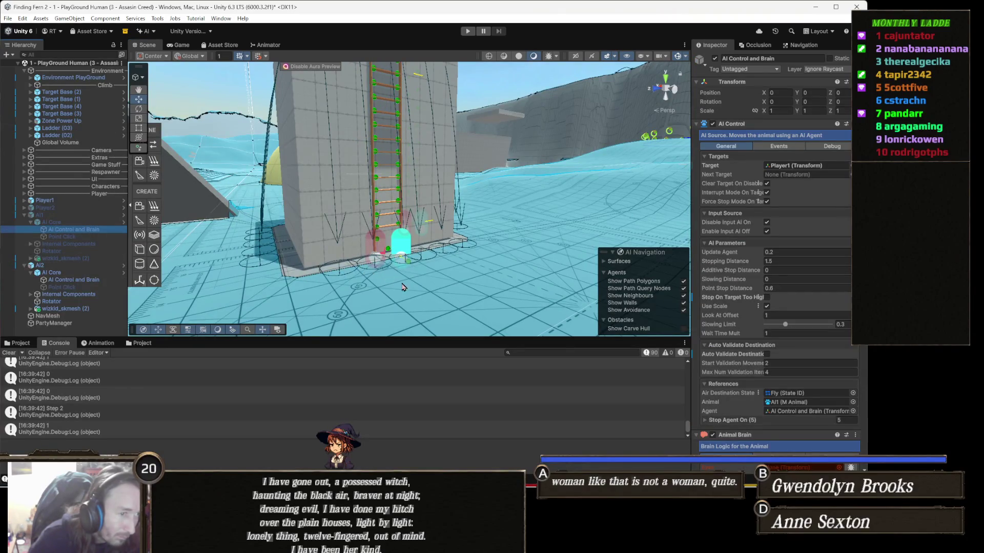
{"action": "scroll", "coordinate": [374, 278], "scroll_direction": "up", "scroll_amount": 3}
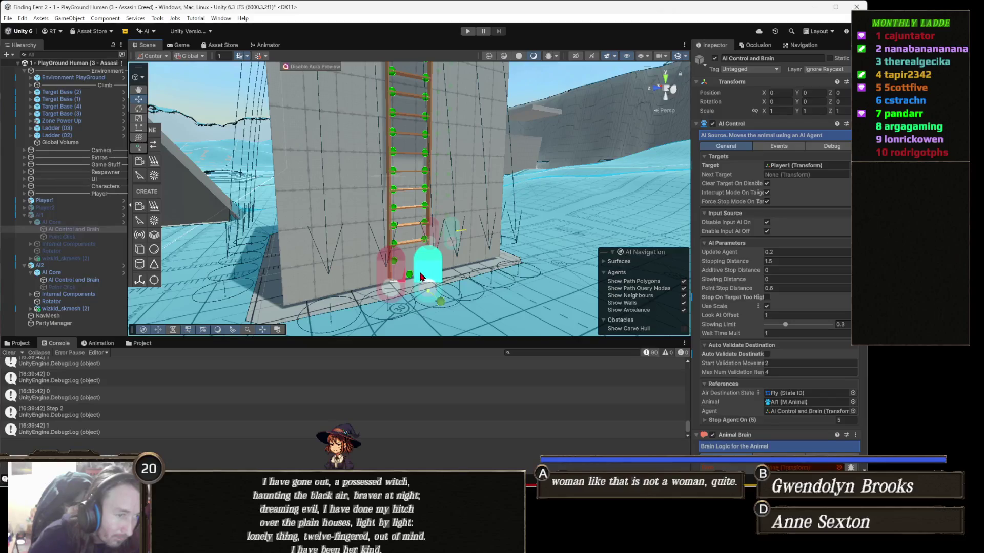
{"action": "left_click", "coordinate": [421, 276]}
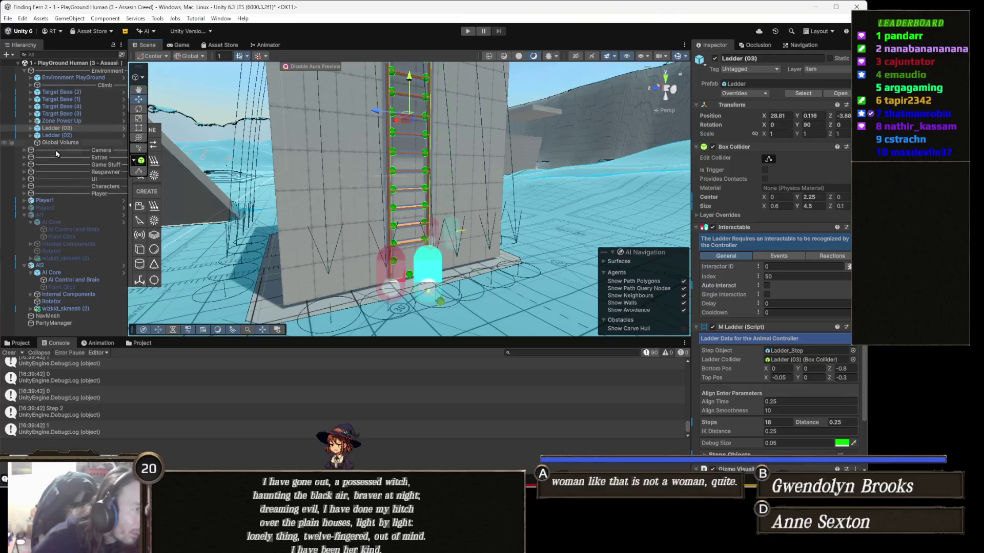
{"action": "left_click", "coordinate": [85, 131]}
{"action": "key", "text": "Right"}
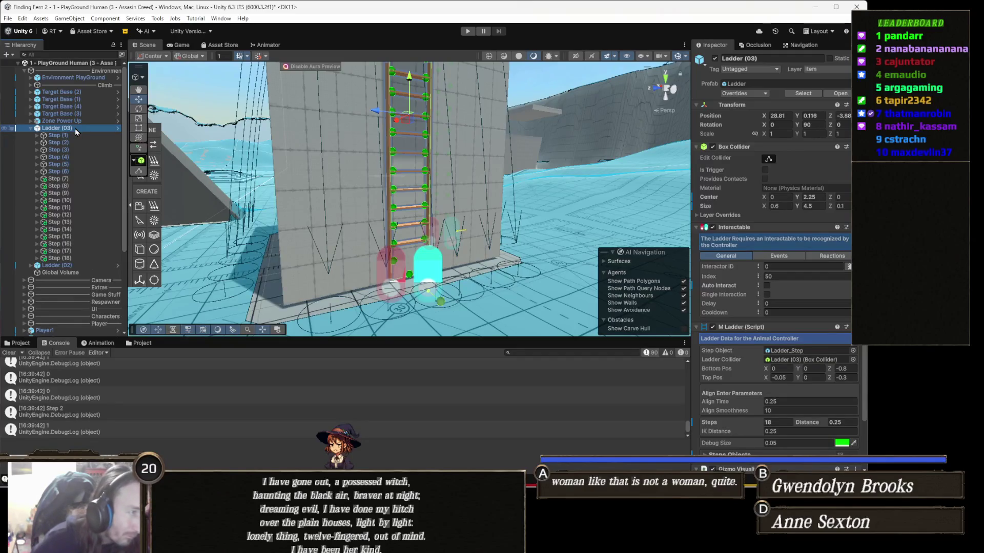
{"action": "right_click", "coordinate": [75, 128]}
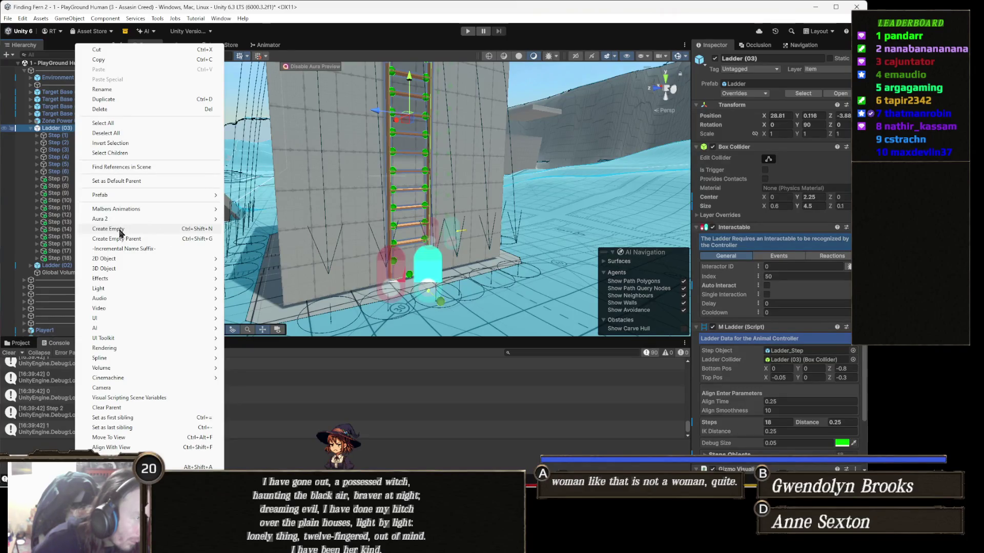
Create an empty child named 'Waypoint' under Ladder (03) and add a Waypoint component.
{"action": "left_click", "coordinate": [121, 231]}
{"action": "type", "text": "Way"}
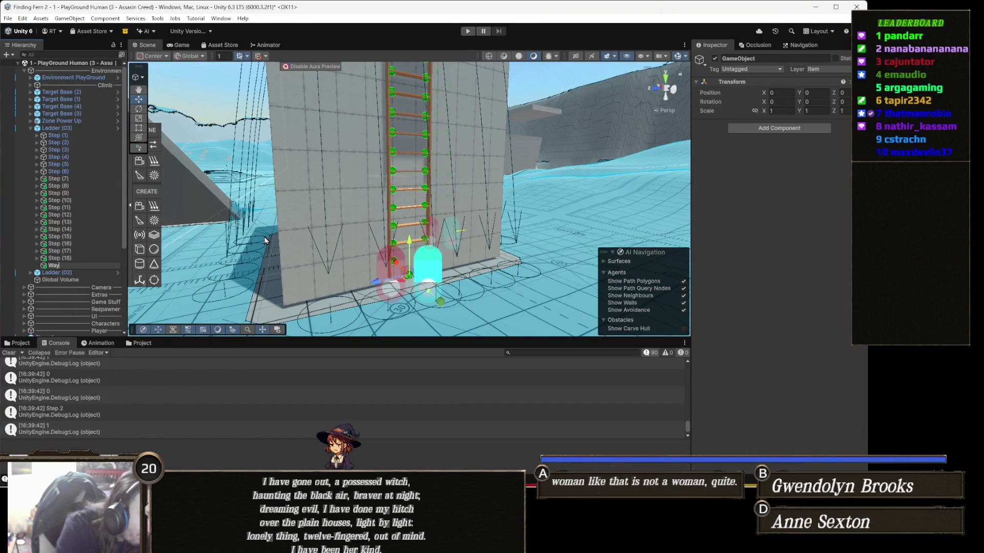
{"action": "type", "text": "point"}
{"action": "key", "text": "Return"}
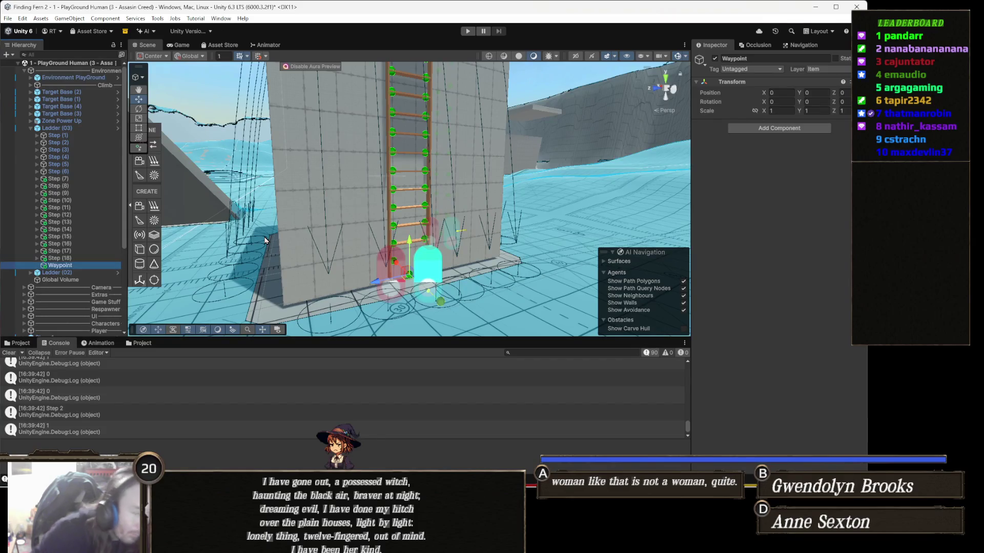
{"action": "left_click", "coordinate": [764, 128]}
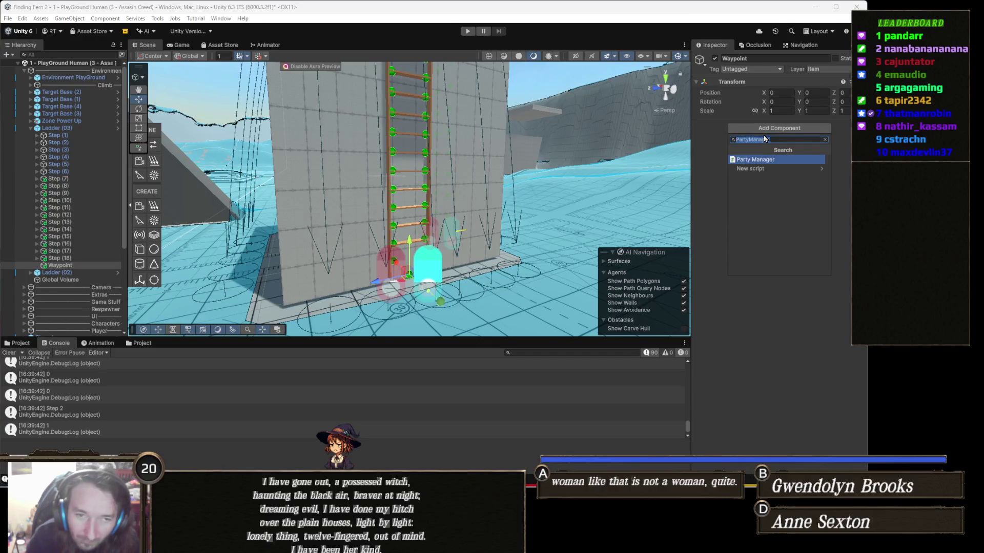
{"action": "type", "text": "Wayp"}
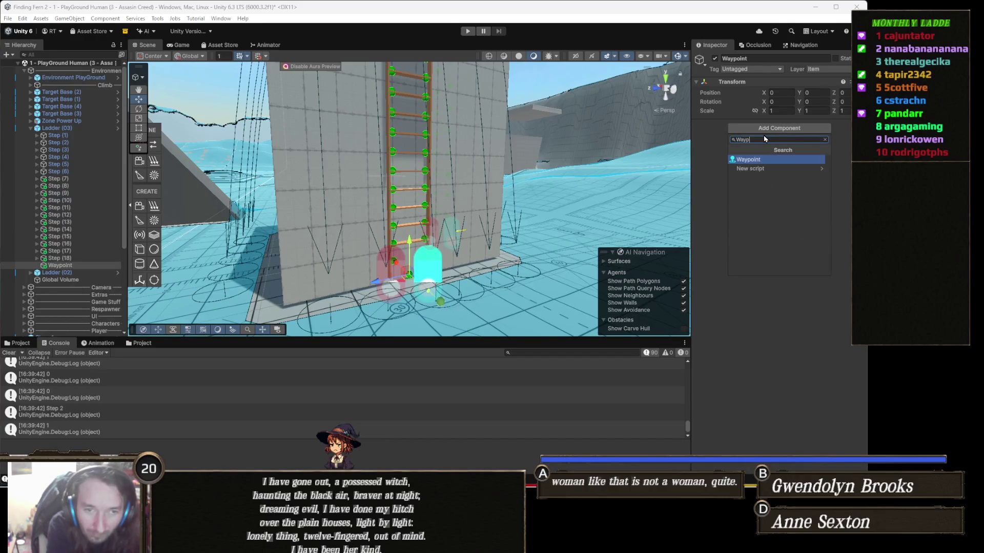
{"action": "left_click", "coordinate": [762, 160]}
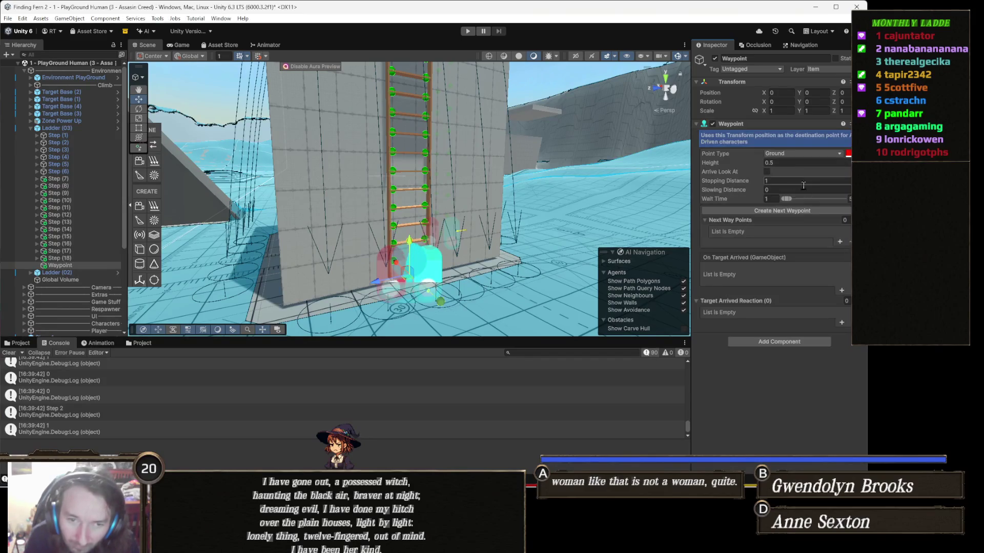
Expand the Waypoint's empty Next Way Points list, then duplicate the Waypoint object.
{"action": "left_click", "coordinate": [746, 221]}
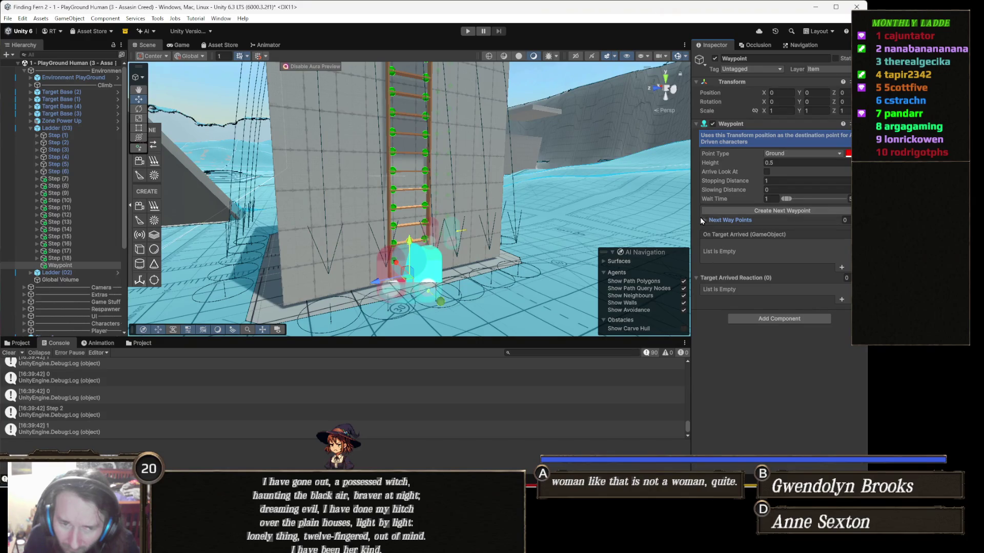
{"action": "left_click", "coordinate": [703, 220]}
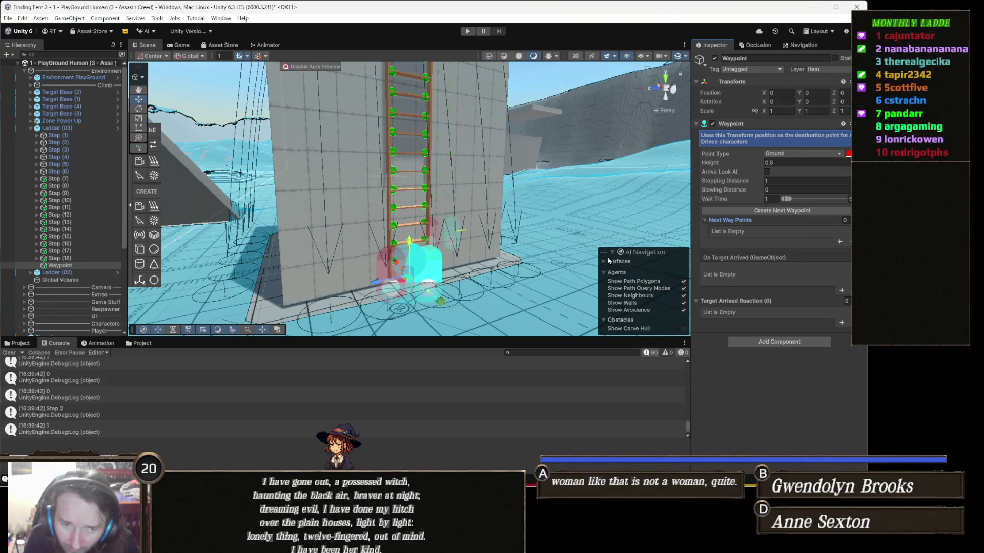
{"action": "left_click", "coordinate": [154, 249]}
{"action": "left_click_drag", "start_coordinate": [261, 249], "coordinate": [523, 226]}
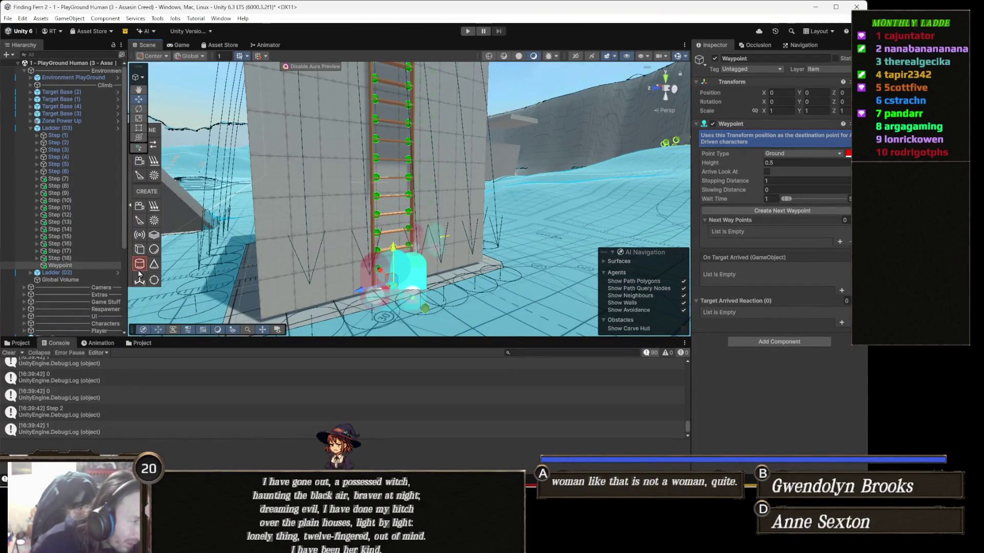
{"action": "left_click", "coordinate": [72, 267]}
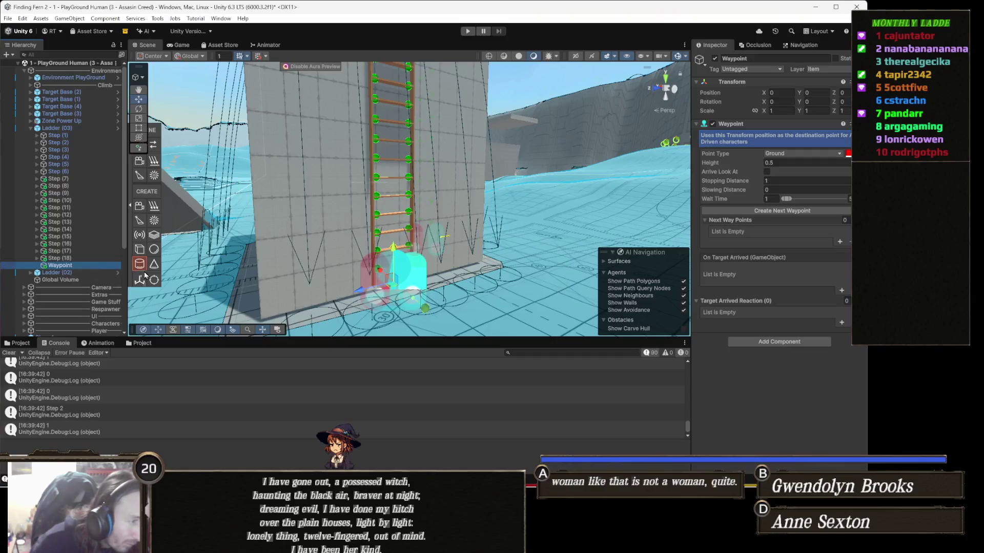
{"action": "key", "text": "ctrl+d"}
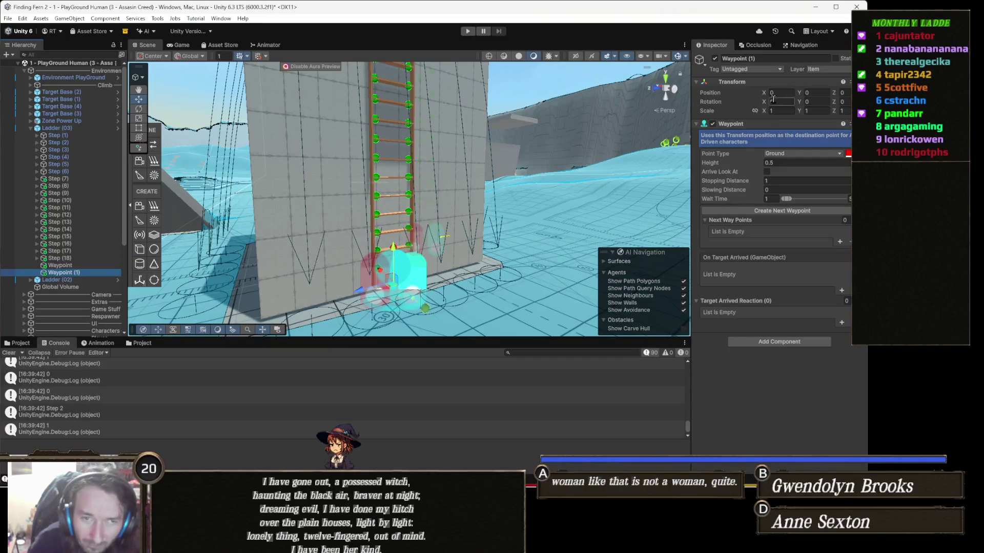
Rename the duplicated waypoint to 'Link Node'.
{"action": "left_click", "coordinate": [764, 58]}
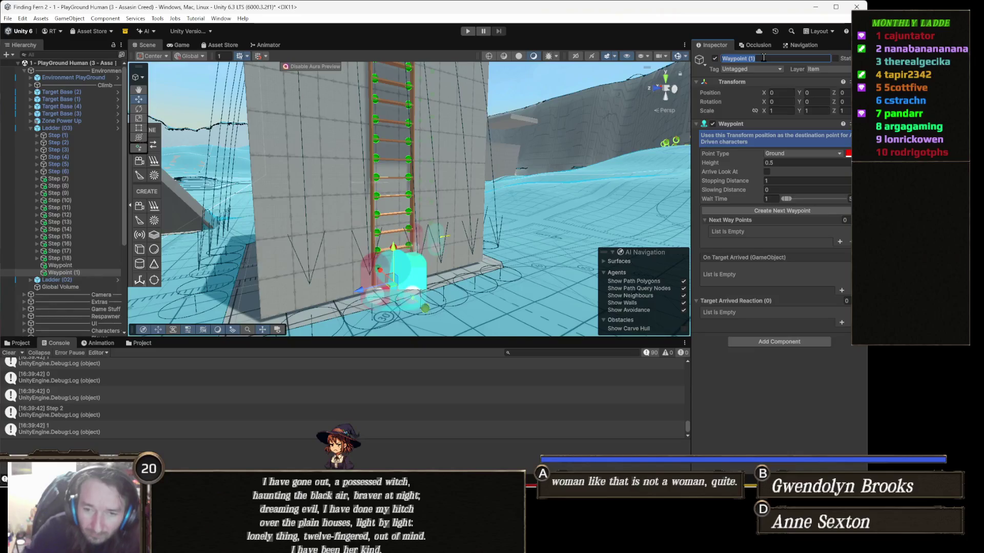
{"action": "type", "text": ":on"}
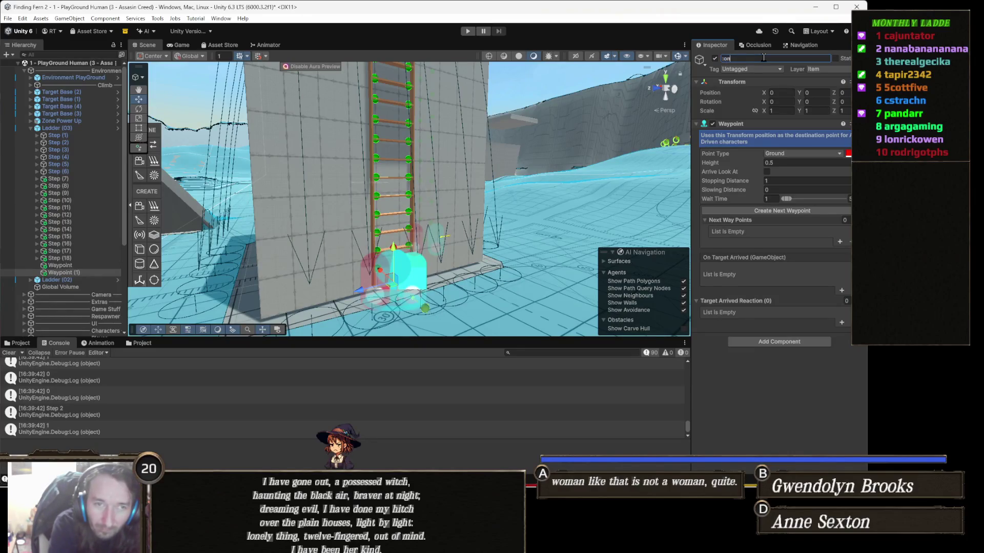
{"action": "type", "text": "Link N"}
{"action": "key", "text": "Return"}
Replace Link Node's Waypoint component with AI Animal Link and NavMesh Link components.
{"action": "right_click", "coordinate": [751, 124]}
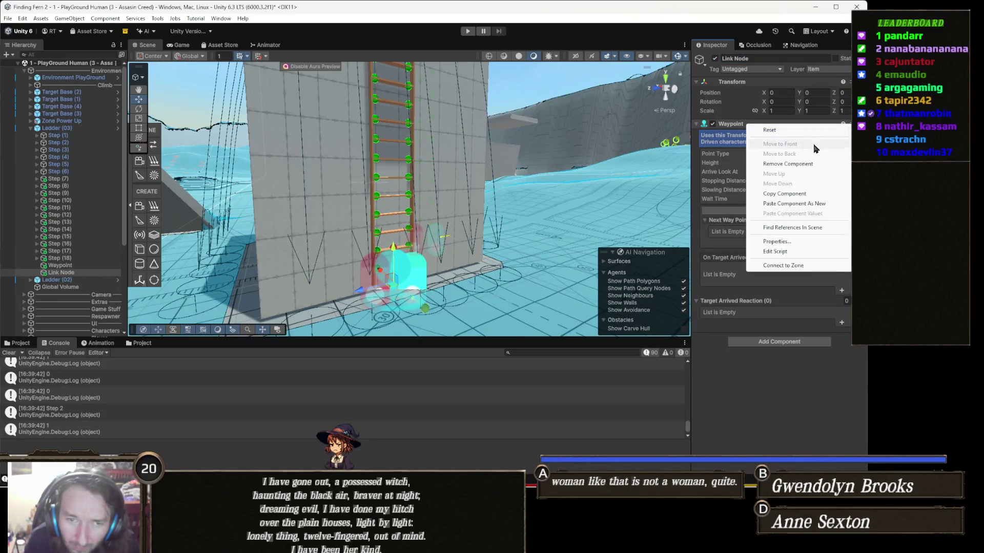
{"action": "left_click", "coordinate": [782, 147]}
{"action": "left_click", "coordinate": [791, 129]}
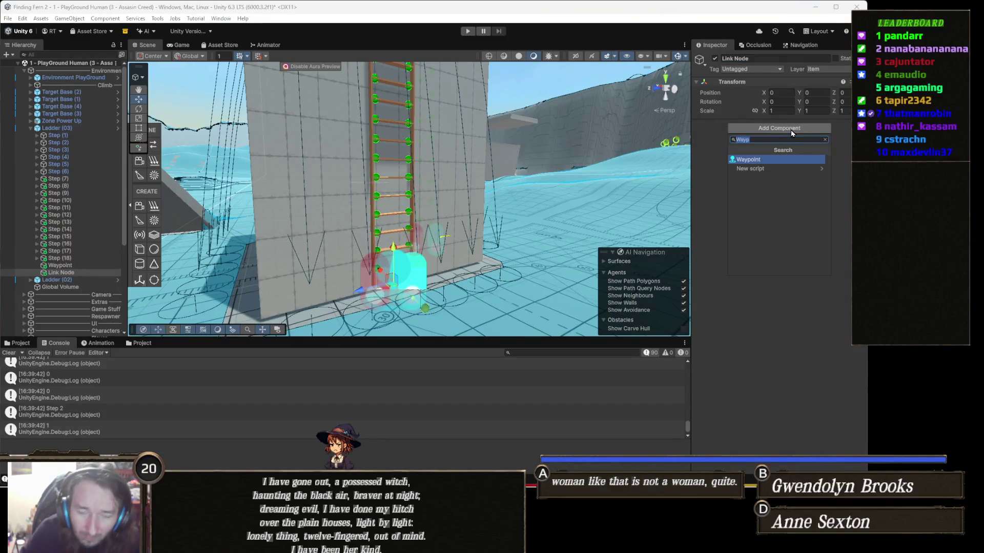
{"action": "type", "text": "ink"}
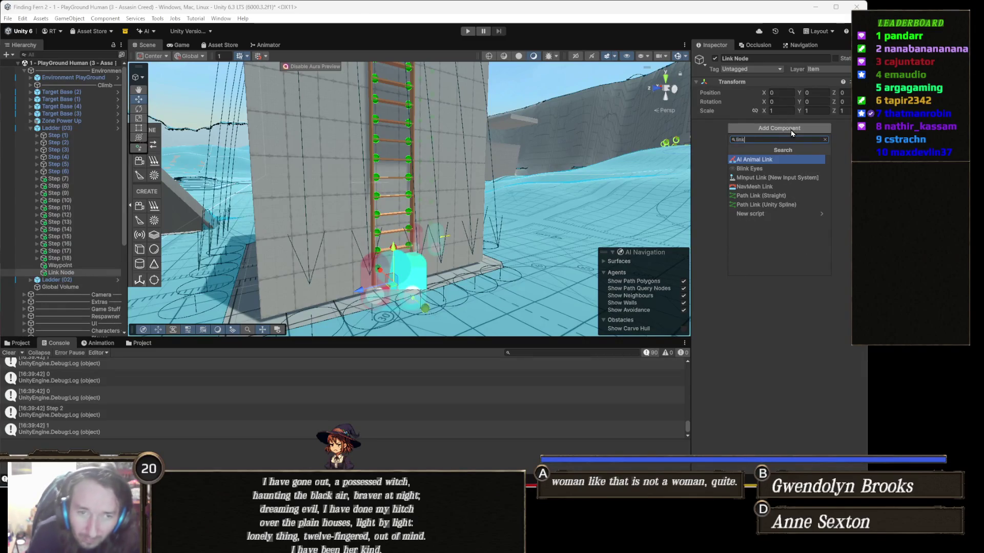
{"action": "left_click", "coordinate": [775, 159]}
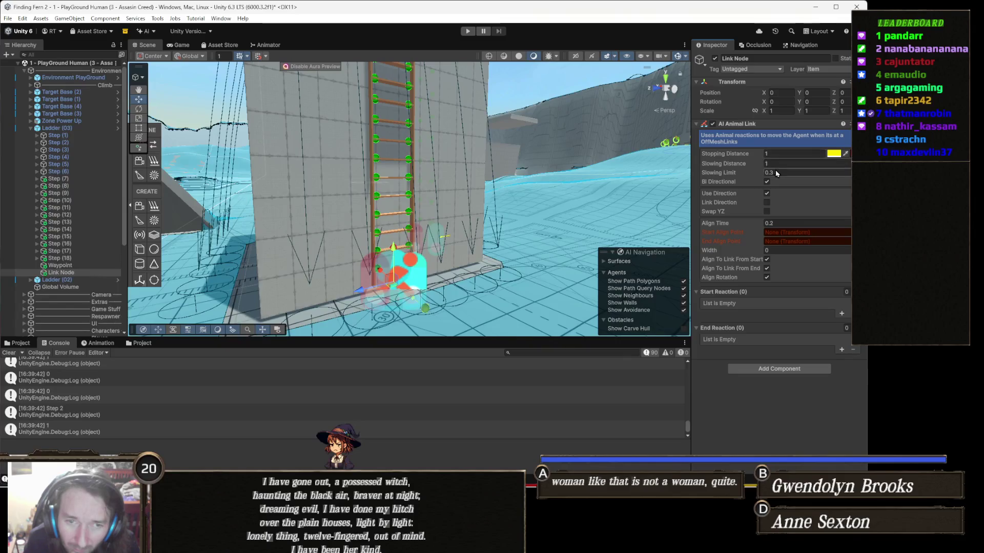
{"action": "left_click", "coordinate": [770, 369]}
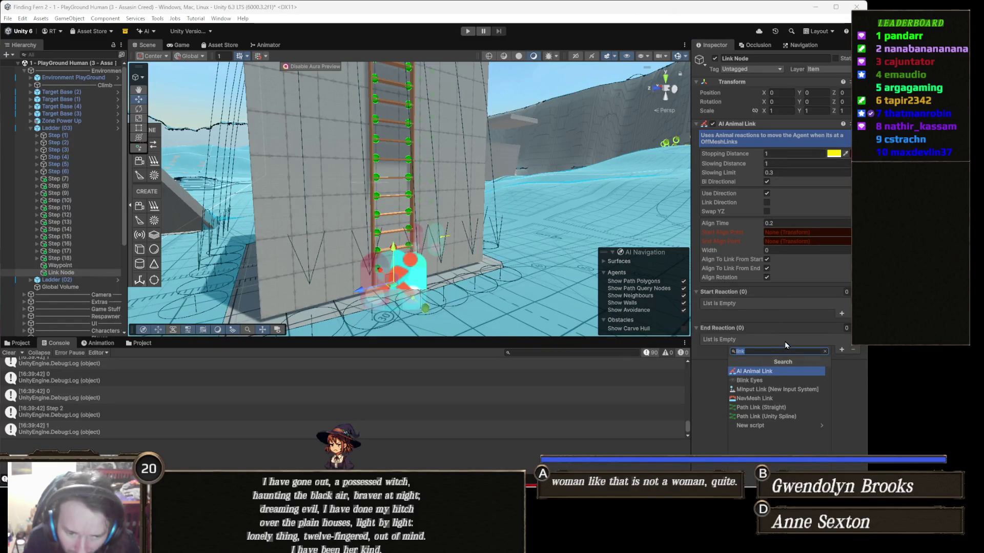
{"action": "left_click", "coordinate": [775, 399]}
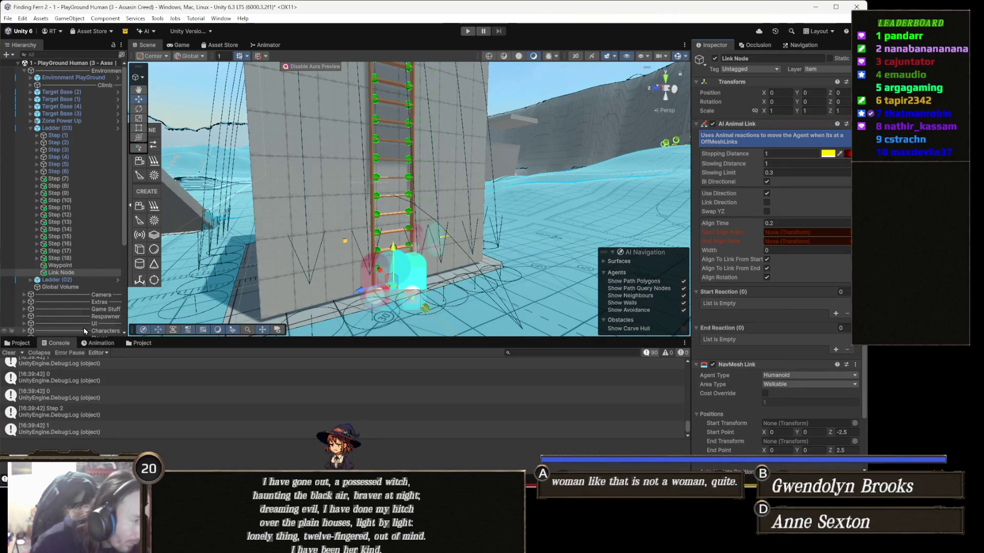
Create an empty child under Link Node and move it to the ladder top, around Y 4.451.
{"action": "right_click", "coordinate": [65, 276]}
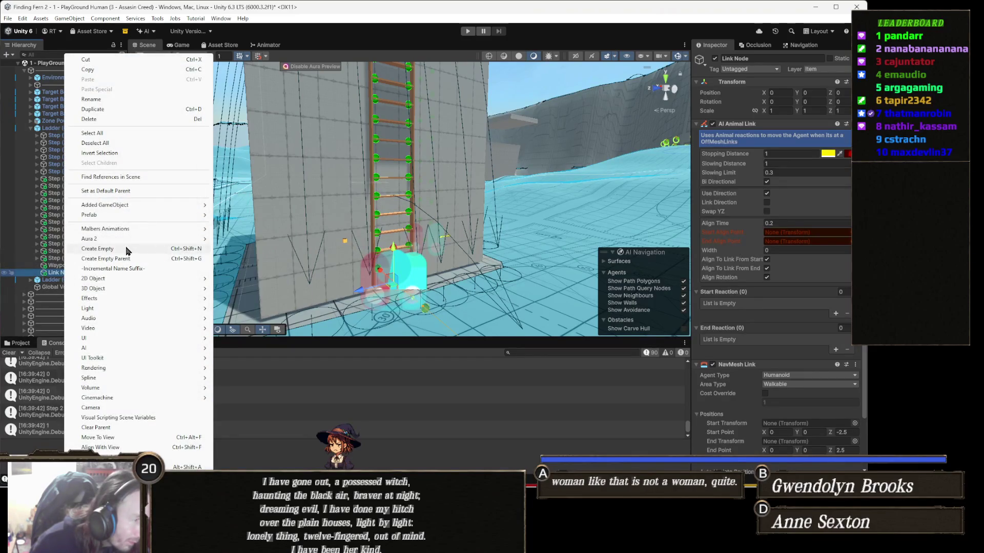
{"action": "left_click", "coordinate": [97, 248]}
{"action": "left_click_drag", "start_coordinate": [482, 265], "coordinate": [489, 263]}
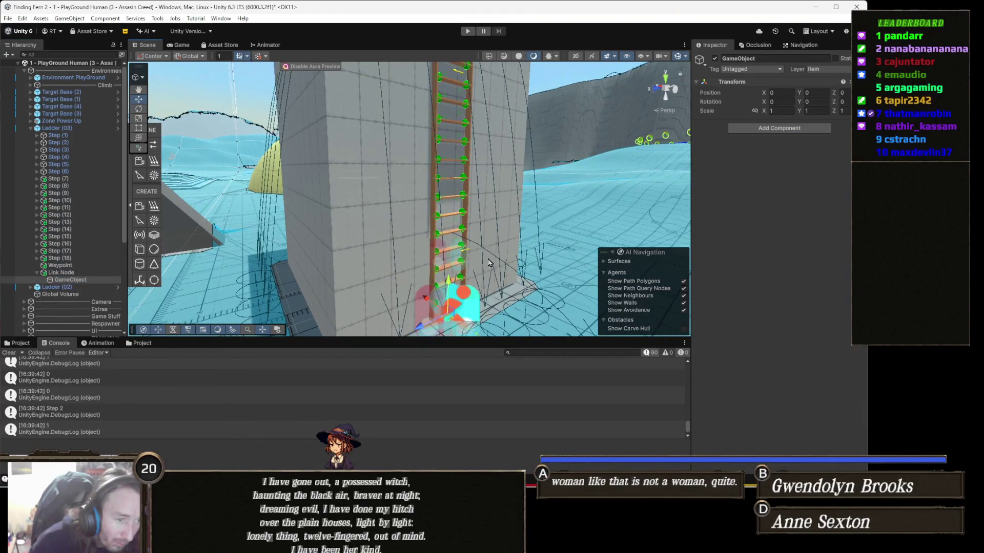
{"action": "left_click_drag", "start_coordinate": [451, 283], "coordinate": [491, 87]}
{"action": "mouse_move", "coordinate": [482, 154]}
{"action": "left_mouse_down"}
{"action": "mouse_move", "coordinate": [446, 231]}
{"action": "mouse_move", "coordinate": [450, 118]}
{"action": "mouse_move", "coordinate": [449, 193]}
{"action": "mouse_move", "coordinate": [420, 202]}
{"action": "mouse_move", "coordinate": [351, 175]}
{"action": "mouse_move", "coordinate": [360, 184]}
{"action": "left_mouse_up"}
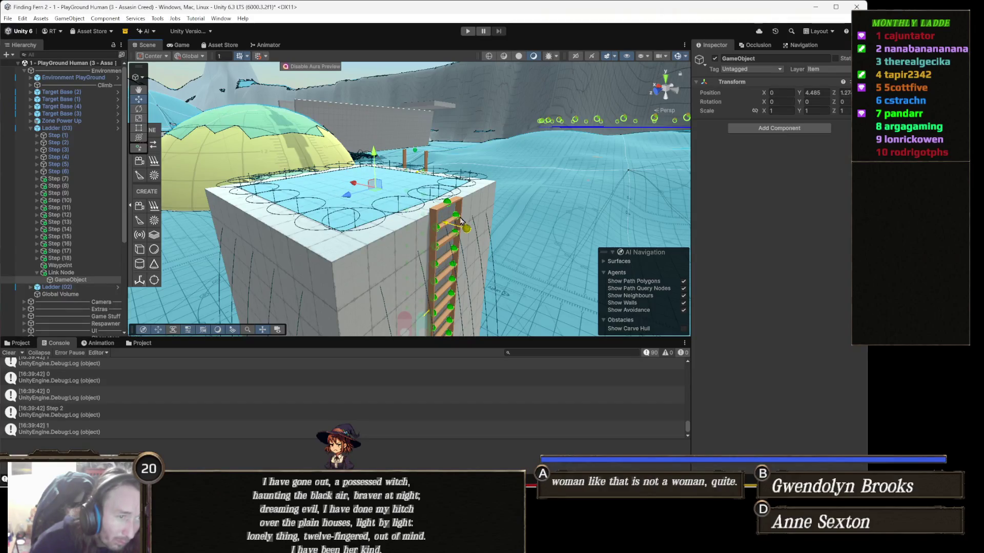
{"action": "key", "text": "ctrl+z"}
{"action": "left_click_drag", "start_coordinate": [421, 200], "coordinate": [365, 189]}
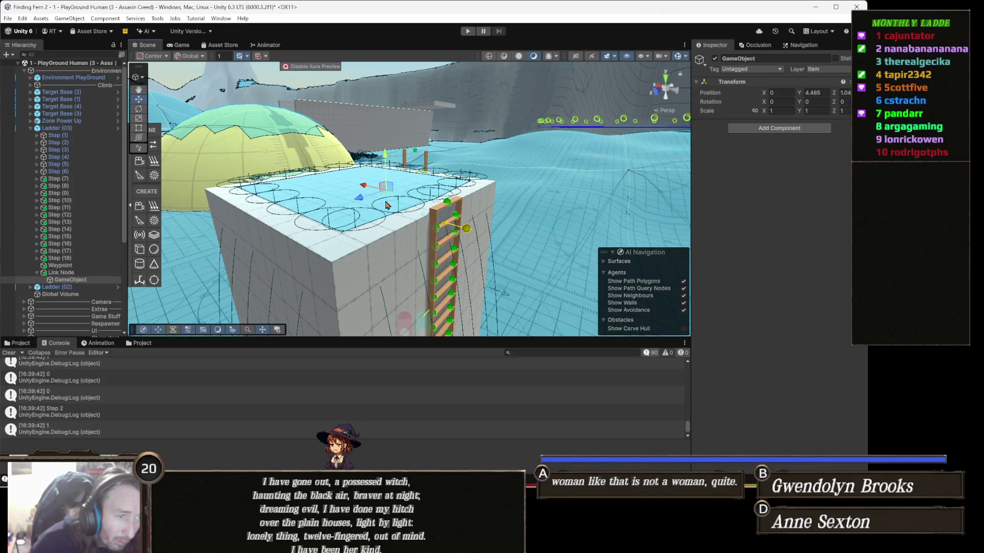
{"action": "key", "text": "f"}
{"action": "left_click_drag", "start_coordinate": [421, 180], "coordinate": [436, 184]}
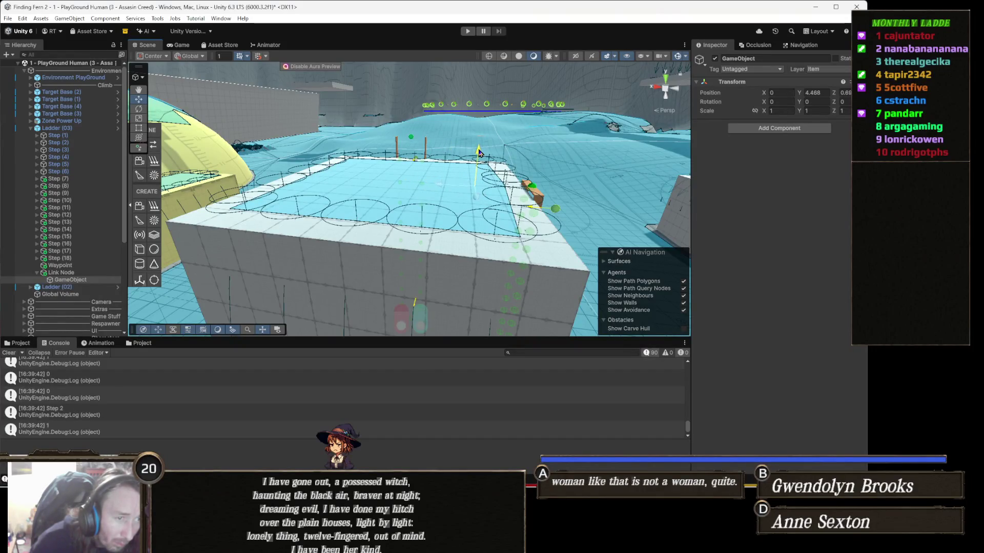
{"action": "mouse_move", "coordinate": [477, 150]}
{"action": "left_mouse_down"}
{"action": "mouse_move", "coordinate": [476, 189]}
{"action": "mouse_move", "coordinate": [395, 166]}
{"action": "left_mouse_up"}
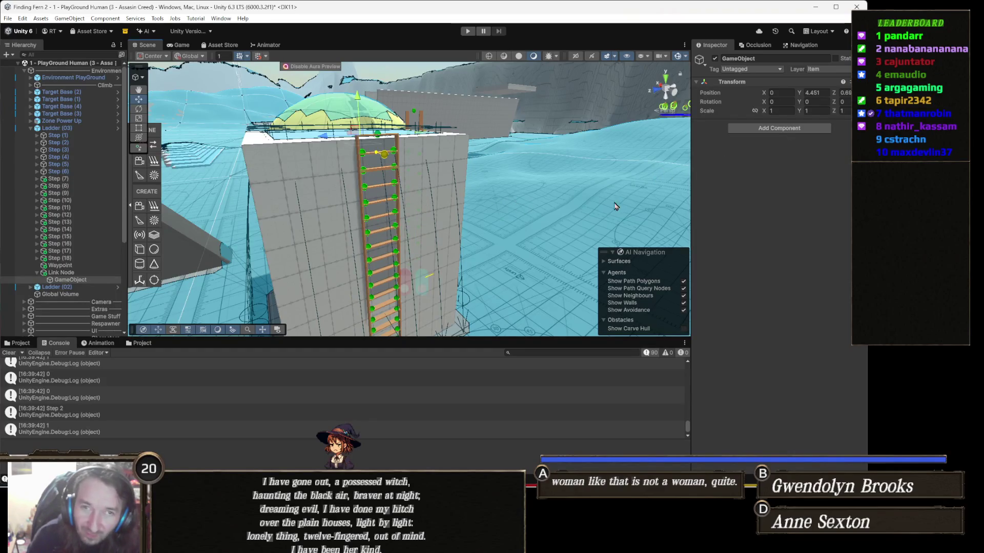
Switch over to the Gamedle browser window.
{"action": "mouse_move", "coordinate": [440, 544]}
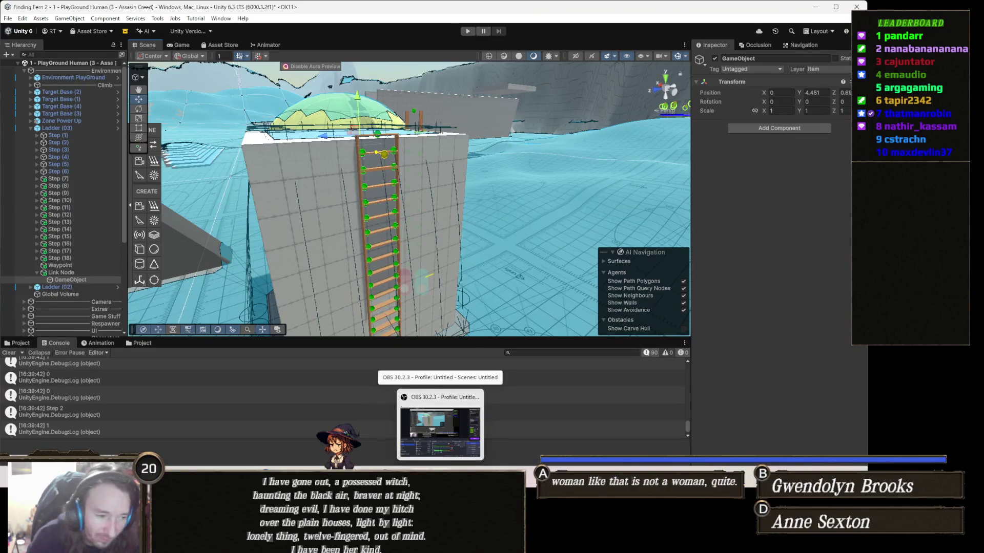
{"action": "mouse_move", "coordinate": [261, 544]}
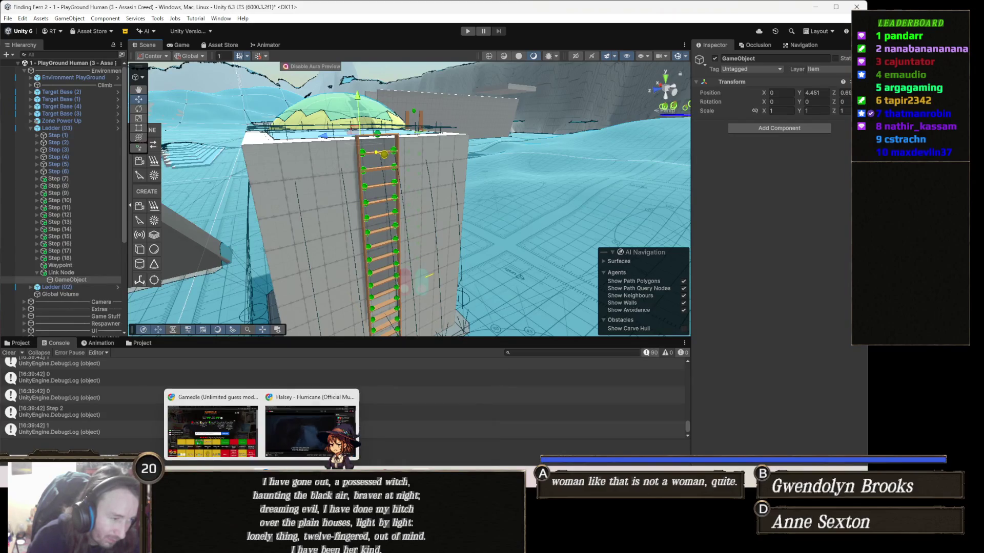
{"action": "left_click", "coordinate": [235, 450]}
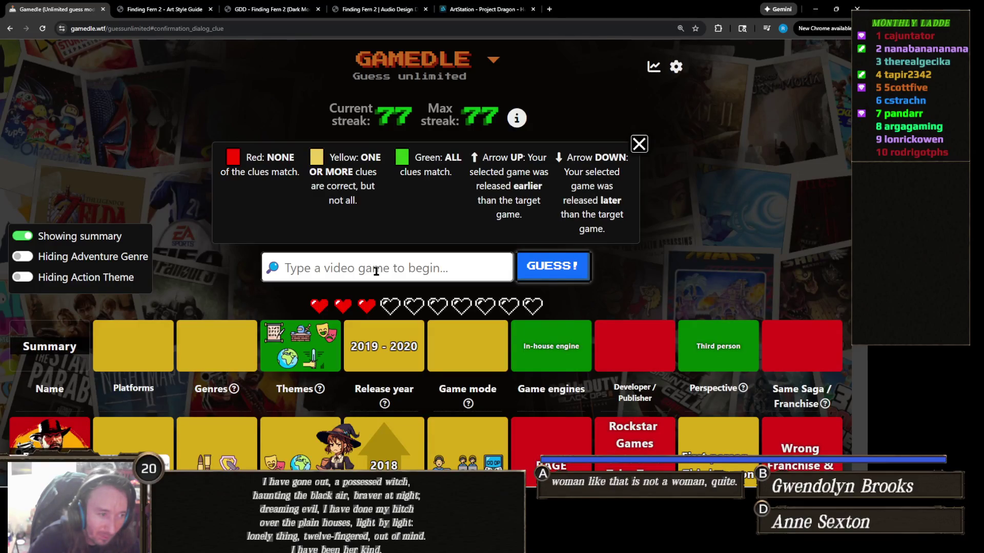
{"action": "scroll", "coordinate": [376, 272], "scroll_direction": "down", "scroll_amount": 5}
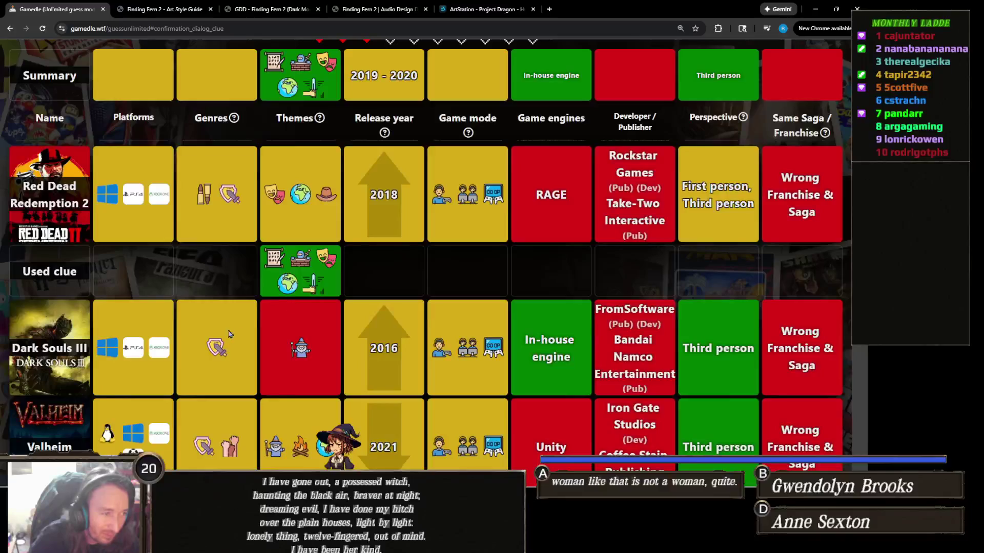
{"action": "scroll", "coordinate": [228, 341], "scroll_direction": "up", "scroll_amount": 5}
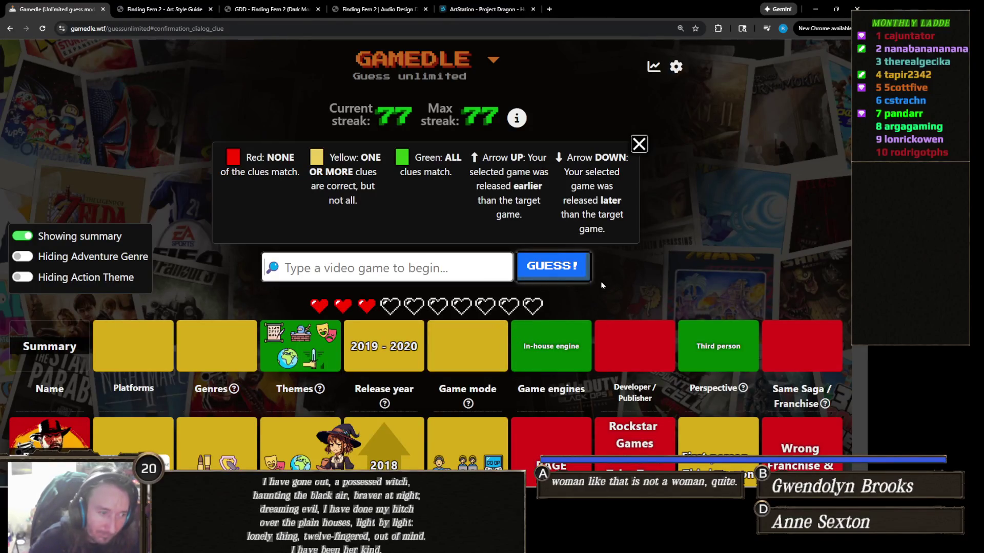
{"action": "left_click", "coordinate": [817, 10]}
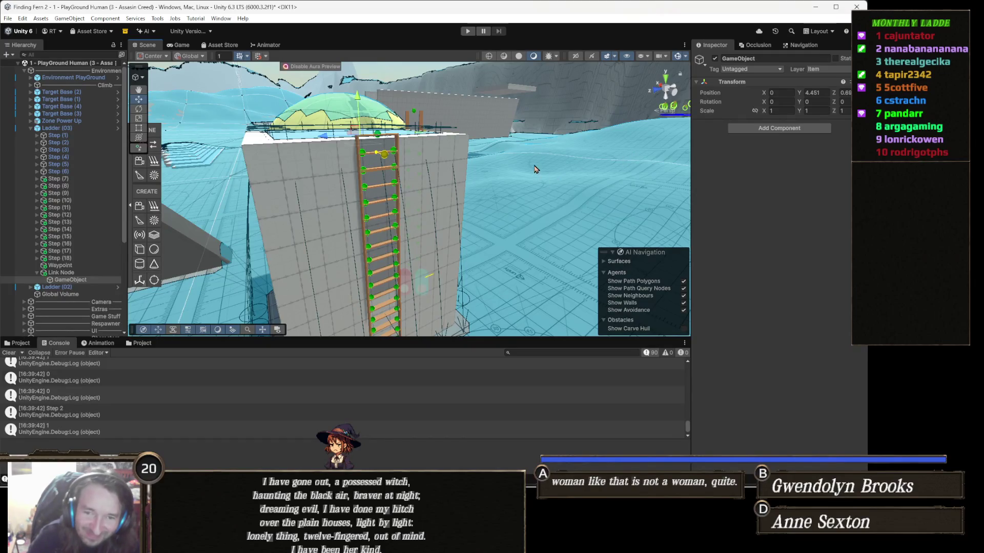
Set Link Node's NavMesh Link Start Transform to Link Node and End Transform to its child GameObject.
{"action": "mouse_move", "coordinate": [550, 207]}
{"action": "left_mouse_down"}
{"action": "mouse_move", "coordinate": [440, 277]}
{"action": "mouse_move", "coordinate": [348, 313]}
{"action": "left_mouse_up"}
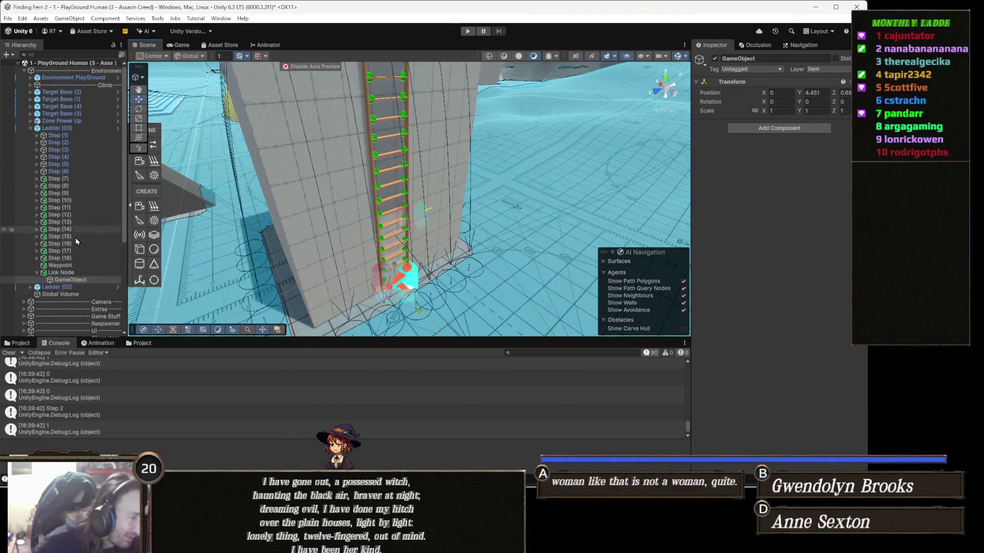
{"action": "left_click", "coordinate": [61, 273]}
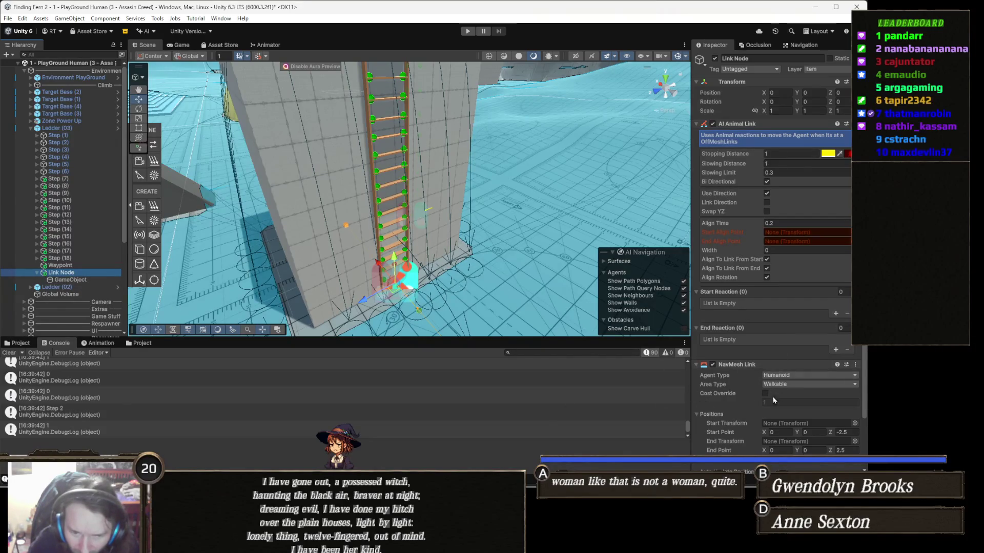
{"action": "scroll", "coordinate": [775, 400], "scroll_direction": "down", "scroll_amount": 3}
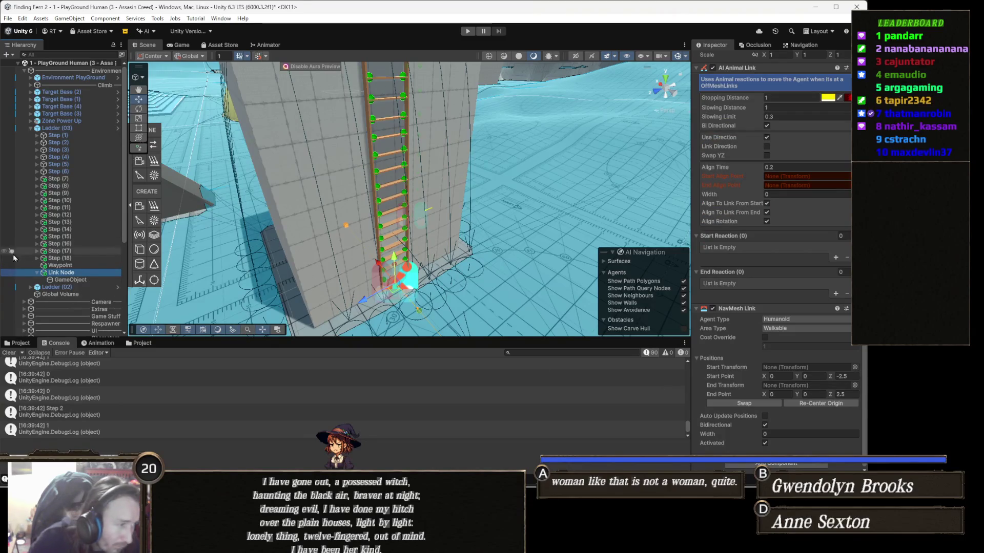
{"action": "mouse_move", "coordinate": [72, 280]}
{"action": "left_mouse_down"}
{"action": "mouse_move", "coordinate": [677, 382]}
{"action": "mouse_move", "coordinate": [781, 371]}
{"action": "left_mouse_up"}
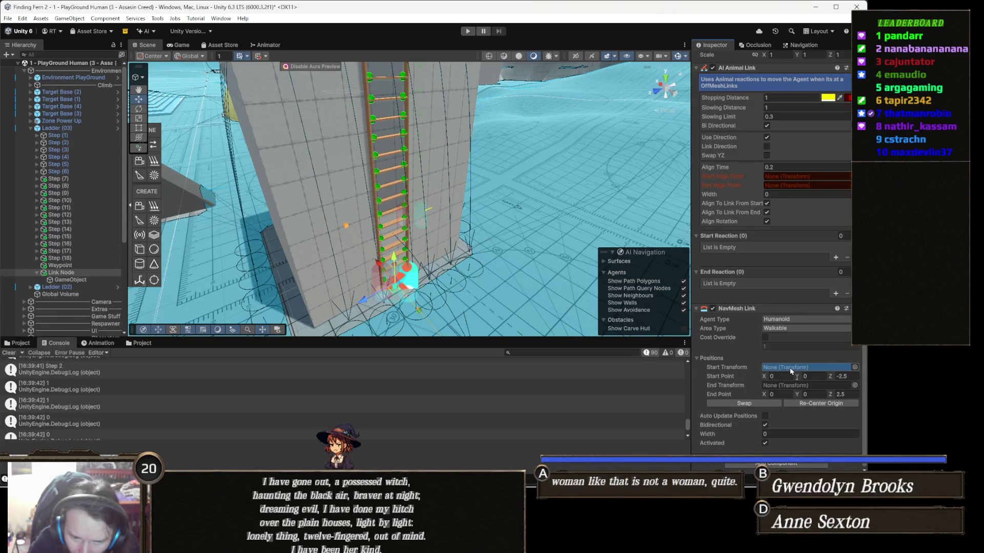
{"action": "left_click_drag", "start_coordinate": [790, 370], "coordinate": [786, 368]}
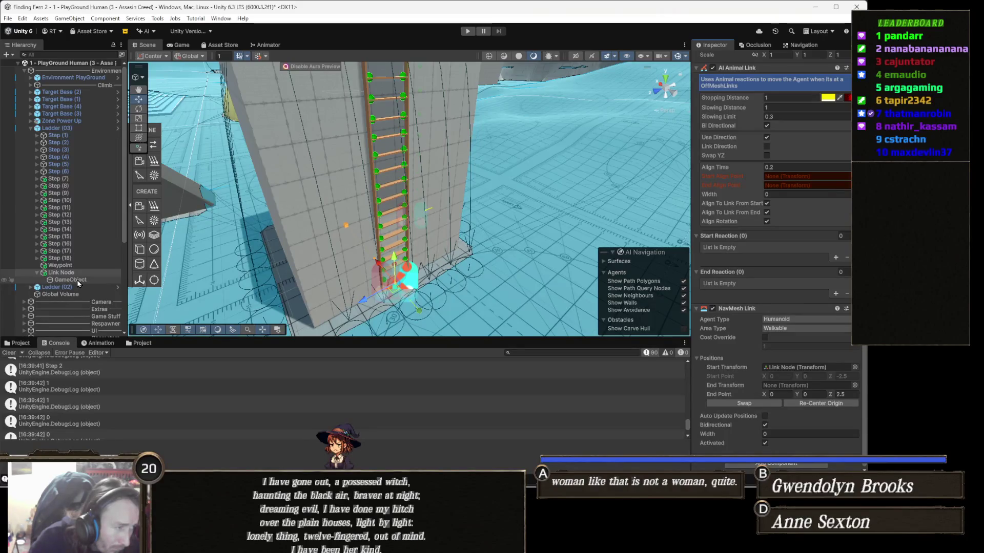
{"action": "mouse_move", "coordinate": [75, 280]}
{"action": "left_mouse_down"}
{"action": "mouse_move", "coordinate": [267, 318]}
{"action": "mouse_move", "coordinate": [765, 369]}
{"action": "mouse_move", "coordinate": [790, 388]}
{"action": "left_mouse_up"}
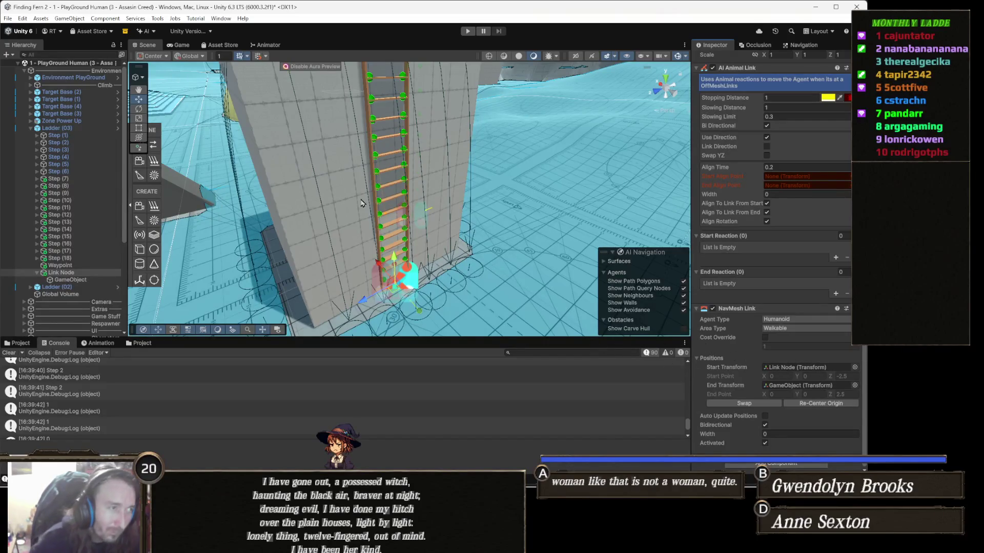
{"action": "left_click_drag", "start_coordinate": [439, 193], "coordinate": [2, 178]}
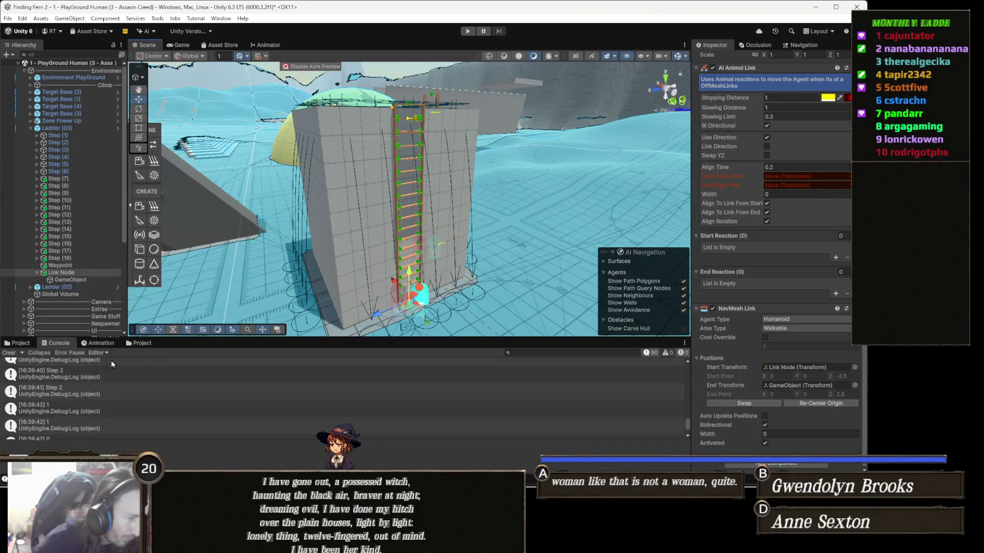
Locate the PlayGround Human scene file in the Project window with Find In Project.
{"action": "left_click", "coordinate": [152, 343]}
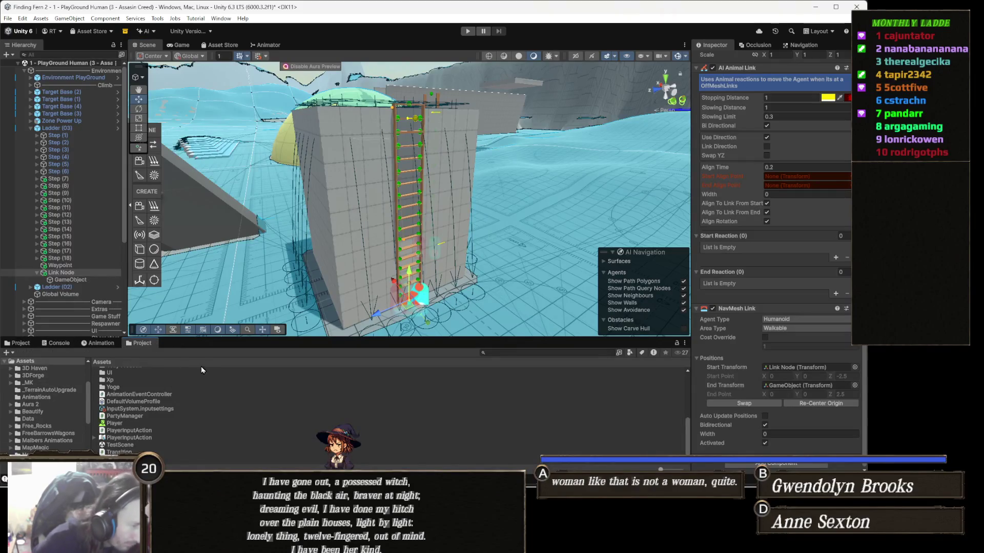
{"action": "right_click", "coordinate": [78, 65]}
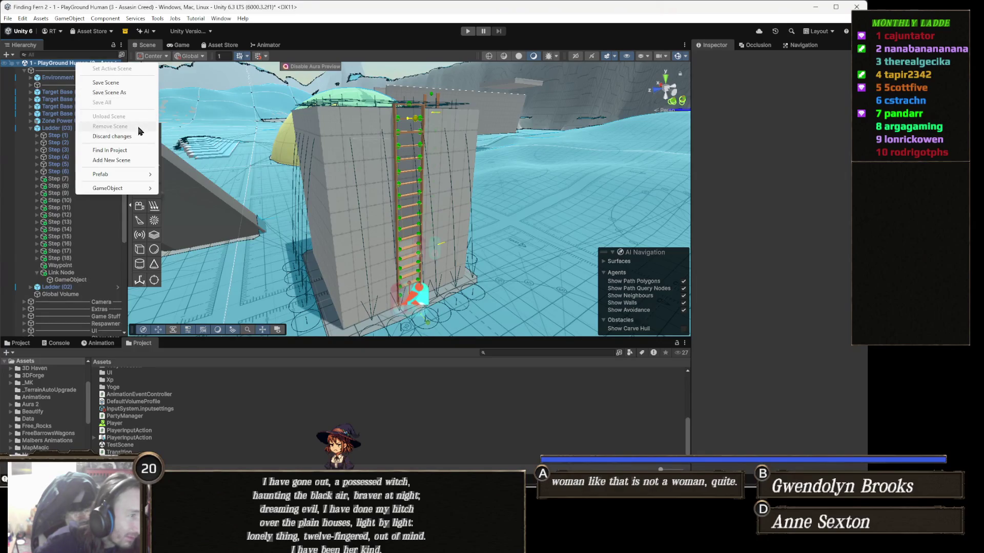
{"action": "left_click", "coordinate": [118, 151]}
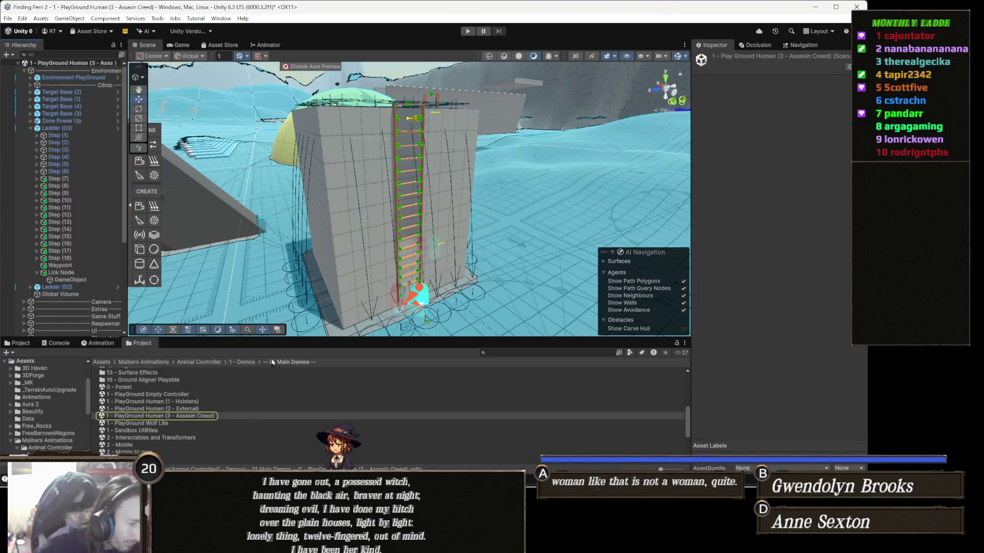
Open the Human AI OffMesh scene from 02 AI Demos > Human AI Links (Ladder, Climb).
{"action": "left_click", "coordinate": [250, 363]}
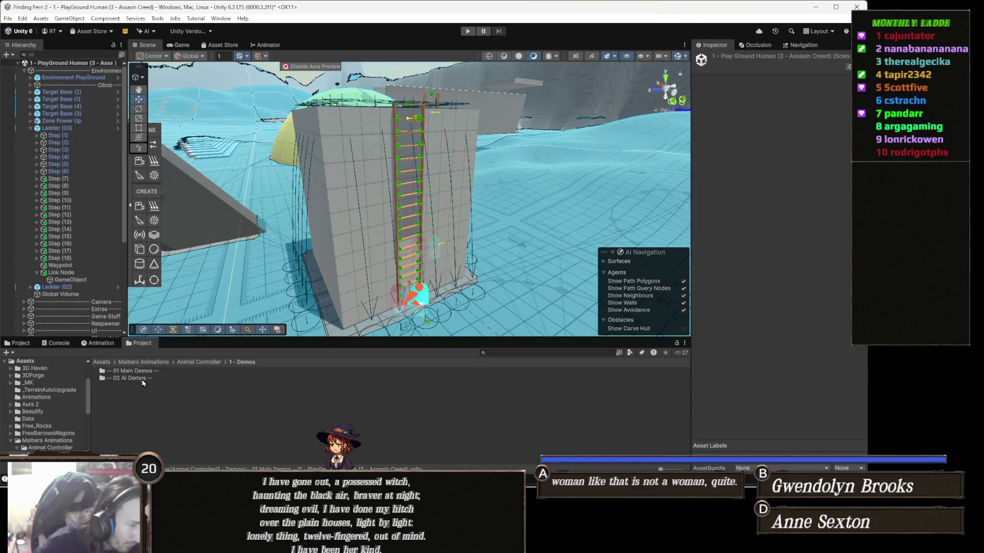
{"action": "double_click", "coordinate": [179, 403]}
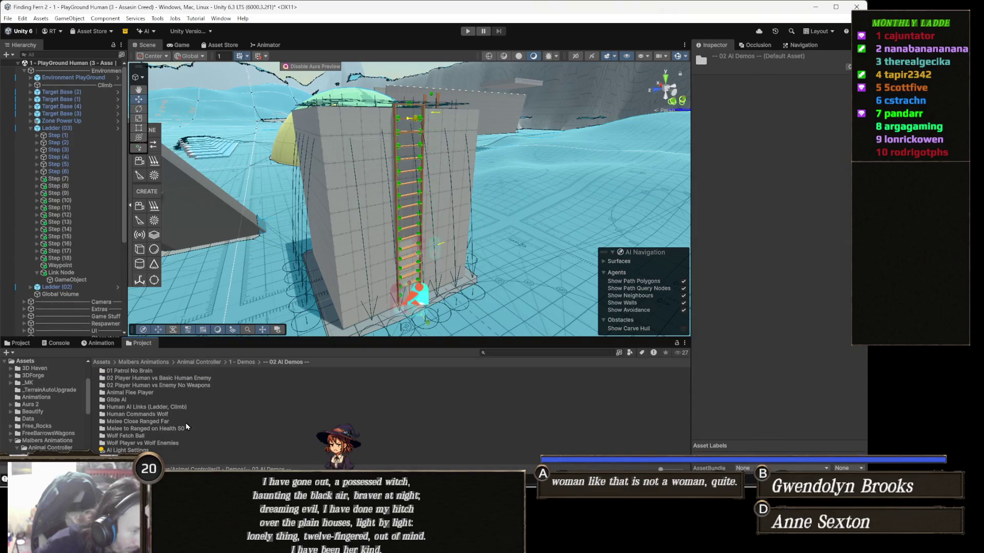
{"action": "double_click", "coordinate": [178, 406]}
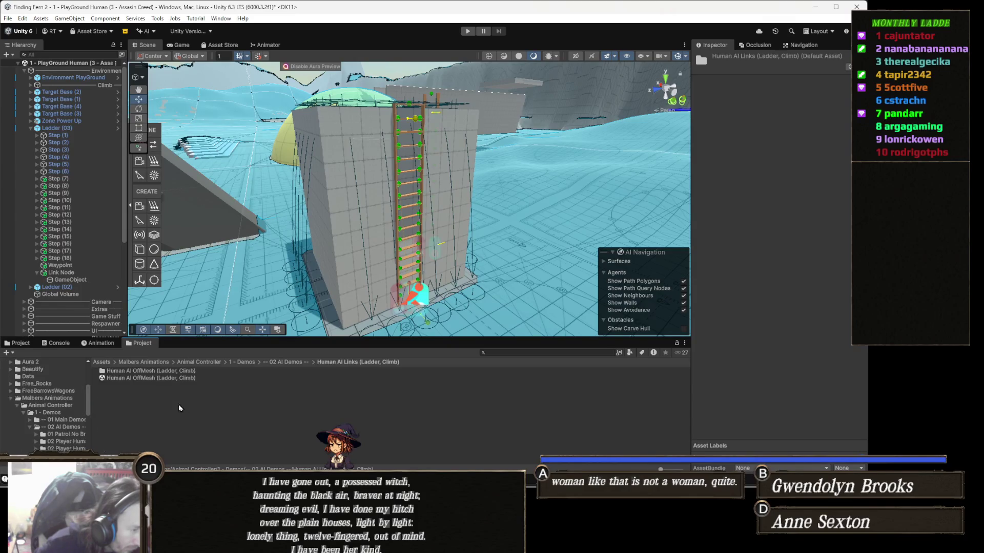
{"action": "double_click", "coordinate": [165, 378]}
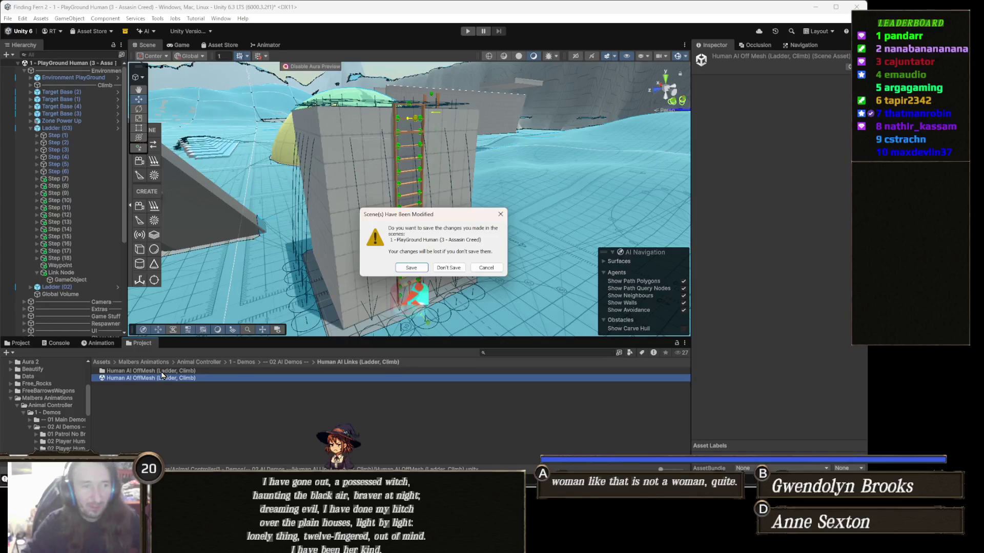
Choose Save in the Scene(s) Have Been Modified prompt to keep the PlayGround Human changes.
{"action": "left_click", "coordinate": [413, 268]}
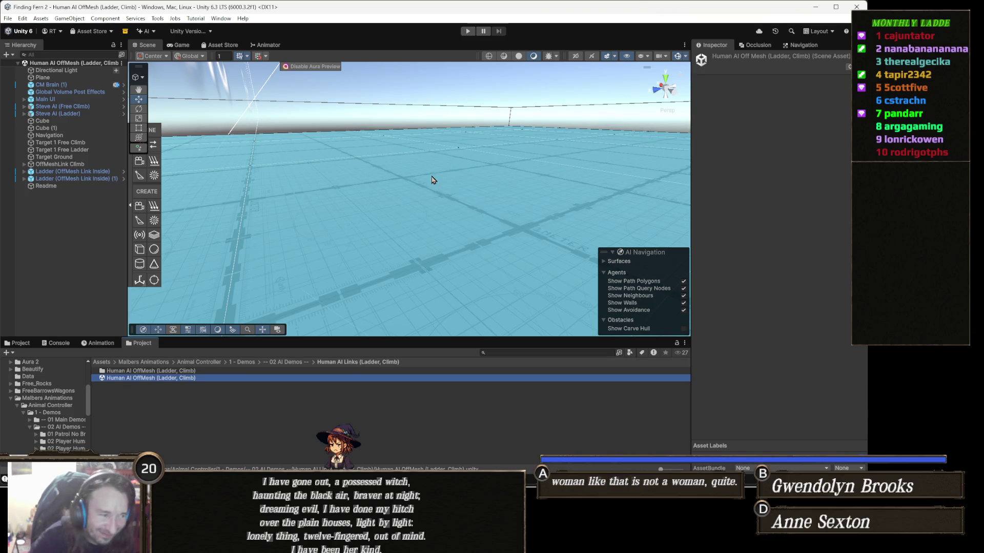
Navigate the new scene to the cubes and ladders and frame the climbable Cube.
{"action": "mouse_move", "coordinate": [330, 227]}
{"action": "left_mouse_down"}
{"action": "mouse_move", "coordinate": [384, 204]}
{"action": "mouse_move", "coordinate": [512, 226]}
{"action": "mouse_move", "coordinate": [463, 230]}
{"action": "left_mouse_up"}
{"action": "scroll", "coordinate": [463, 230], "scroll_direction": "down", "scroll_amount": 10}
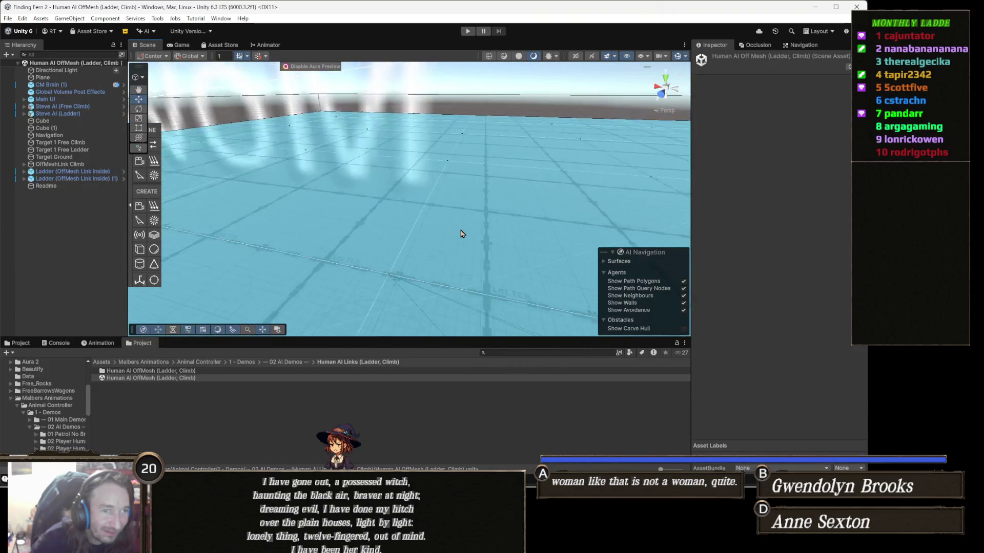
{"action": "scroll", "coordinate": [463, 252], "scroll_direction": "up", "scroll_amount": 10}
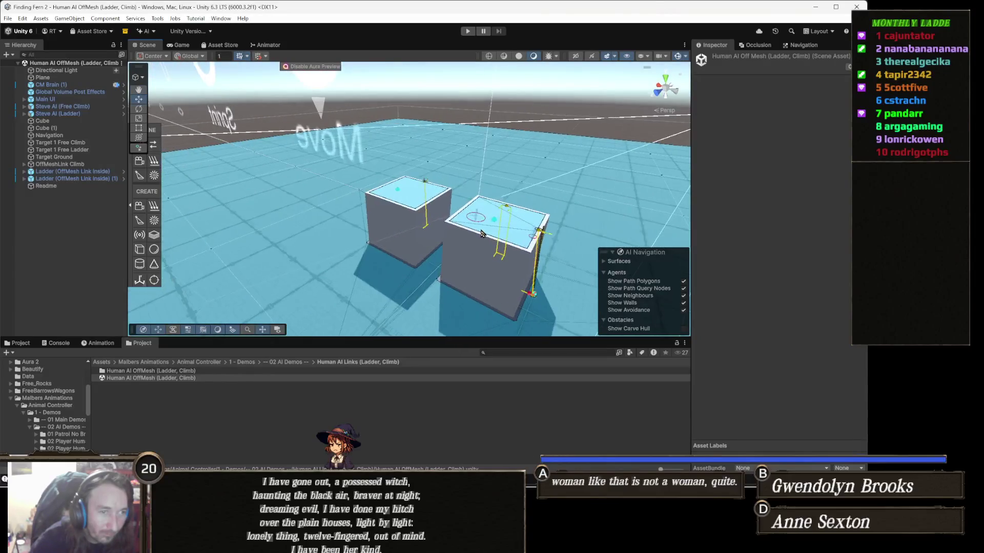
{"action": "left_click_drag", "start_coordinate": [481, 234], "coordinate": [266, 205]}
{"action": "scroll", "coordinate": [266, 205], "scroll_direction": "up", "scroll_amount": 10}
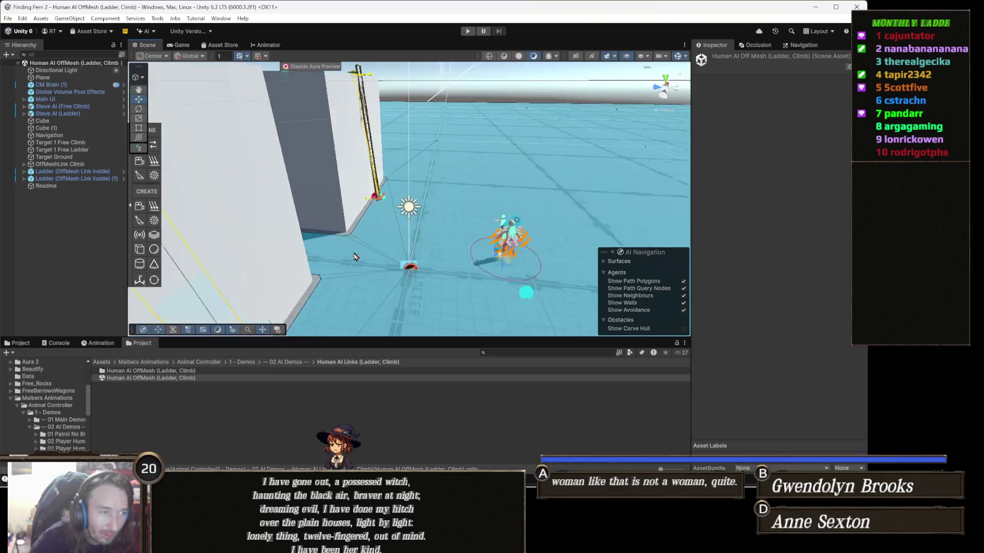
{"action": "scroll", "coordinate": [339, 231], "scroll_direction": "down", "scroll_amount": 10}
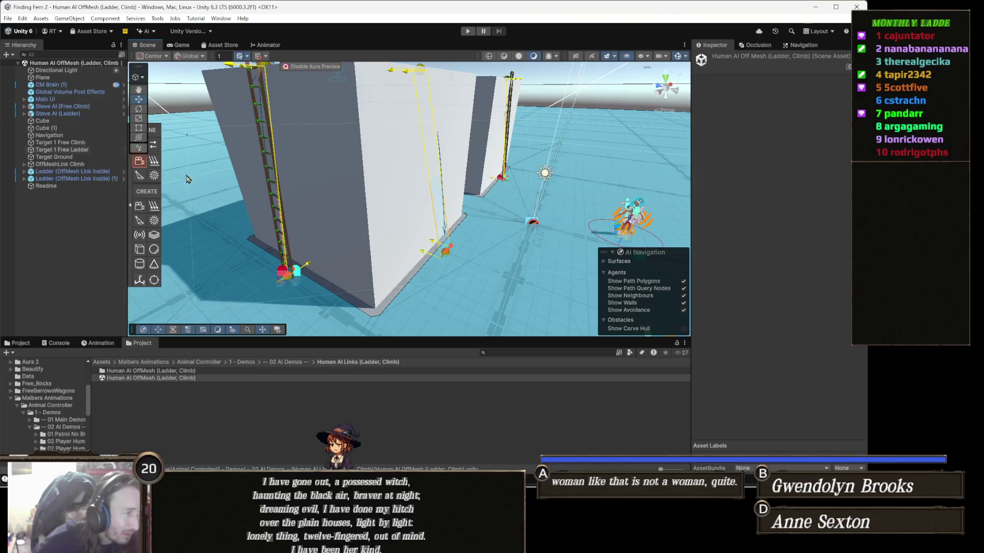
{"action": "scroll", "coordinate": [353, 246], "scroll_direction": "up", "scroll_amount": 5}
{"action": "scroll", "coordinate": [352, 246], "scroll_direction": "up", "scroll_amount": 3}
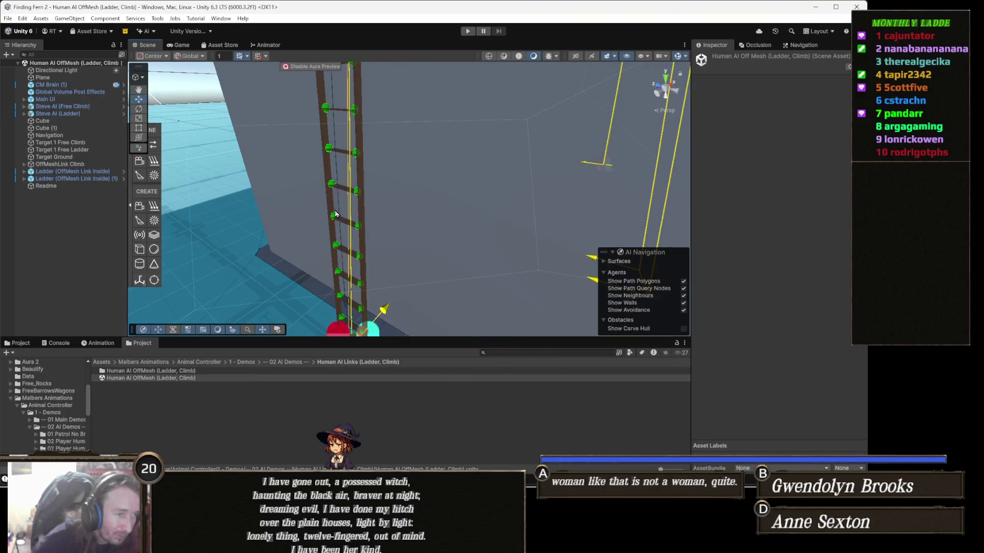
{"action": "left_click", "coordinate": [367, 224]}
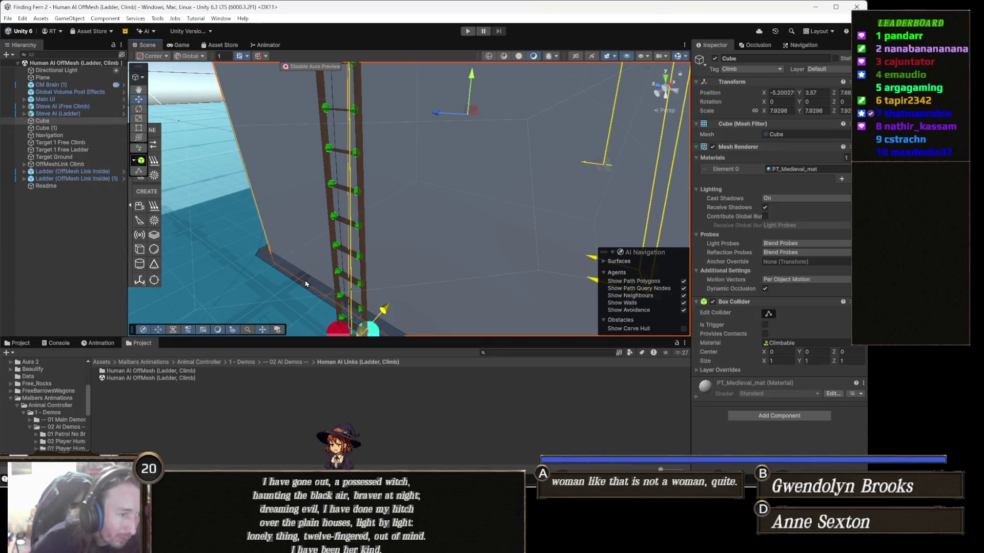
{"action": "key", "text": "f"}
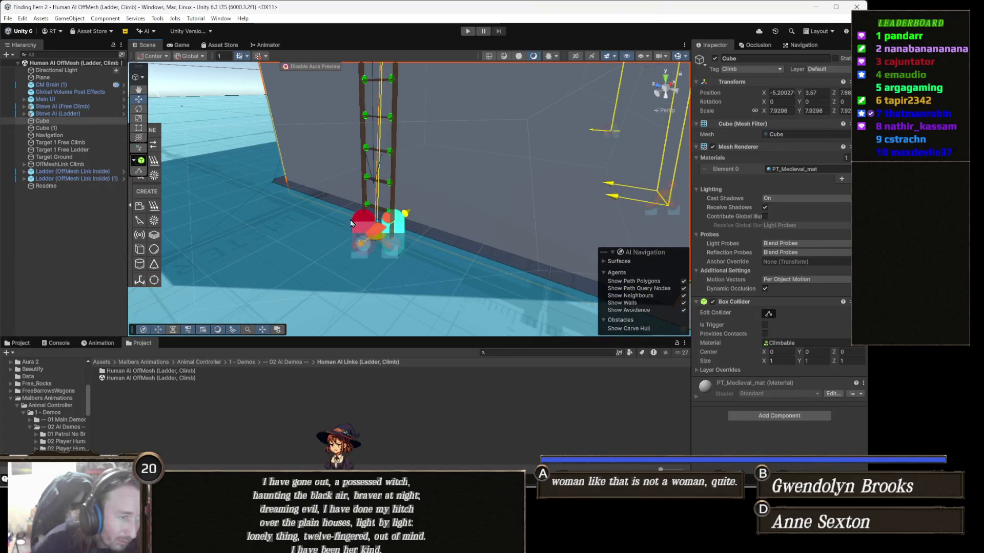
Expand Ladder (OffMesh Link Inside) (1) and select its OffMeshLink Ladder object.
{"action": "left_click", "coordinate": [367, 150]}
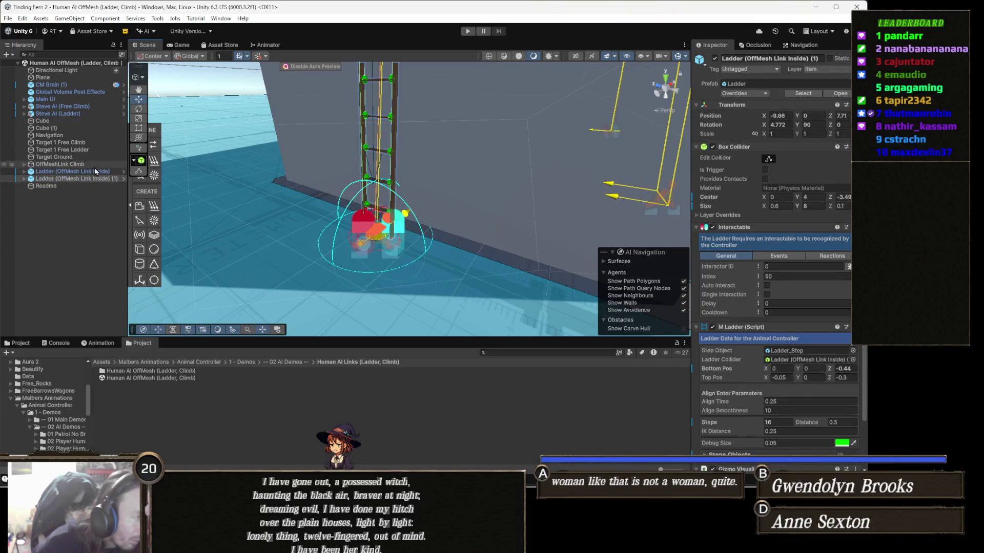
{"action": "left_click", "coordinate": [90, 181]}
{"action": "key", "text": "Right"}
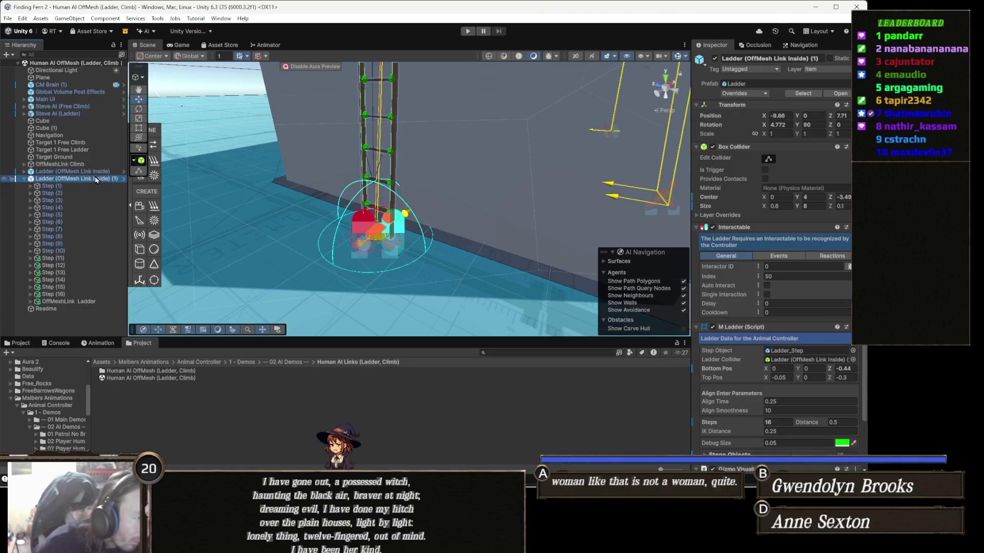
{"action": "key", "text": "Down"}
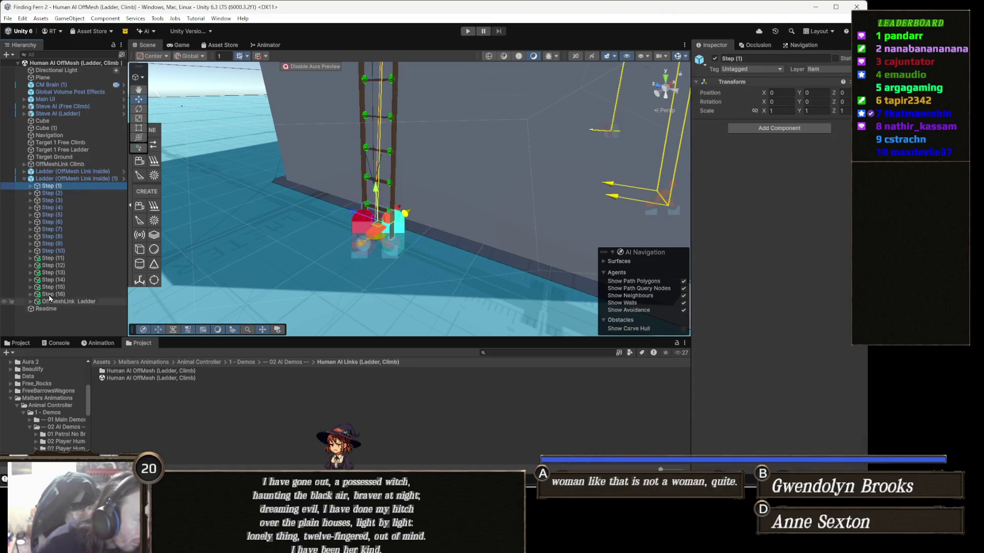
{"action": "left_click", "coordinate": [69, 302]}
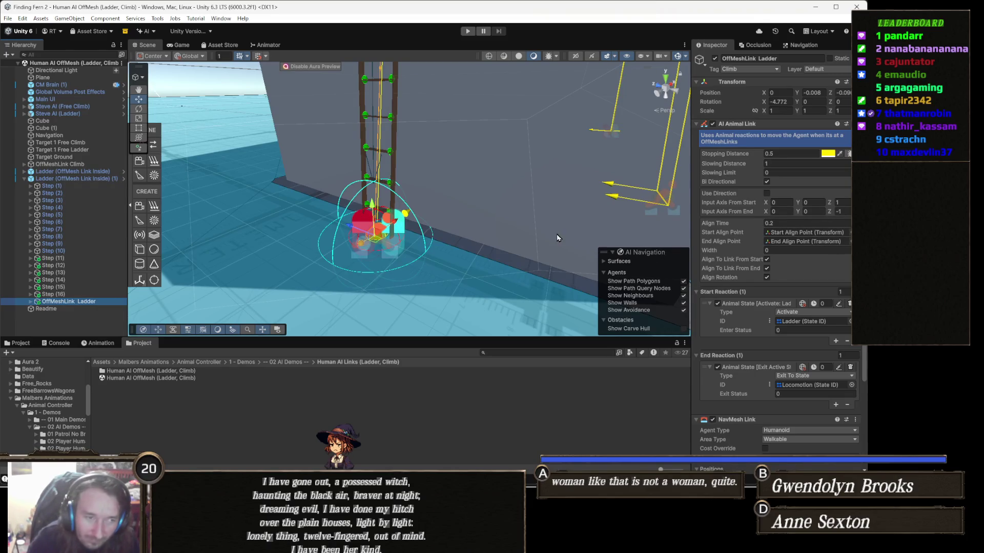
Frame the OffMeshLink Ladder in the Scene view and check which objects are its start and end.
{"action": "mouse_move", "coordinate": [384, 204]}
{"action": "left_mouse_down"}
{"action": "mouse_move", "coordinate": [444, 222]}
{"action": "mouse_move", "coordinate": [504, 202]}
{"action": "left_mouse_up"}
{"action": "mouse_move", "coordinate": [504, 203]}
{"action": "left_mouse_down"}
{"action": "mouse_move", "coordinate": [466, 199]}
{"action": "mouse_move", "coordinate": [447, 220]}
{"action": "left_mouse_up"}
{"action": "key", "text": "f"}
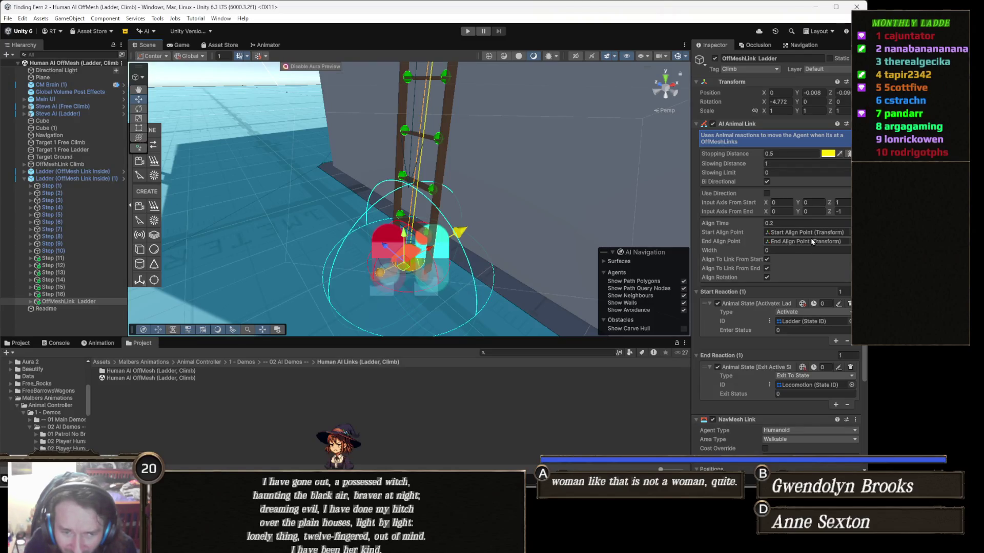
{"action": "scroll", "coordinate": [812, 241], "scroll_direction": "down", "scroll_amount": 5}
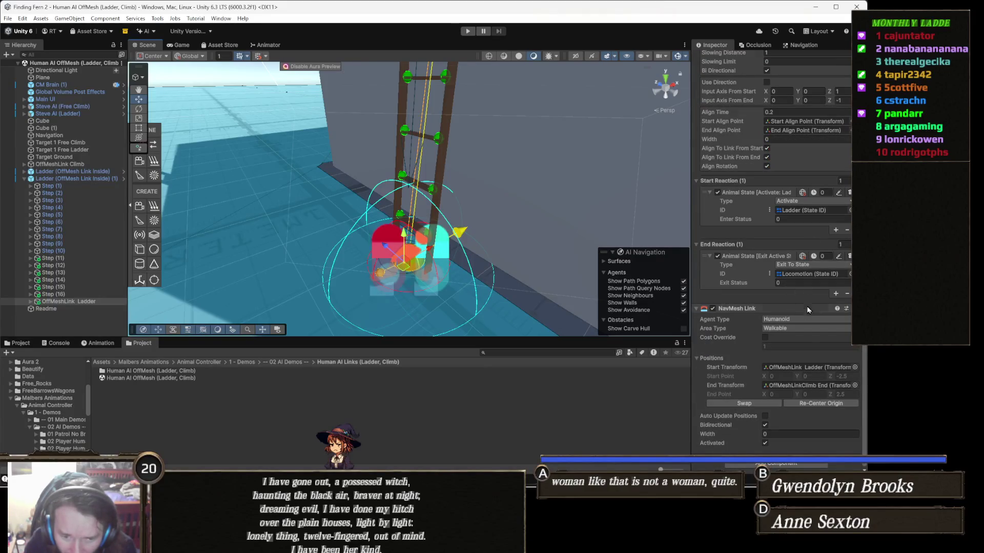
{"action": "left_click", "coordinate": [801, 368]}
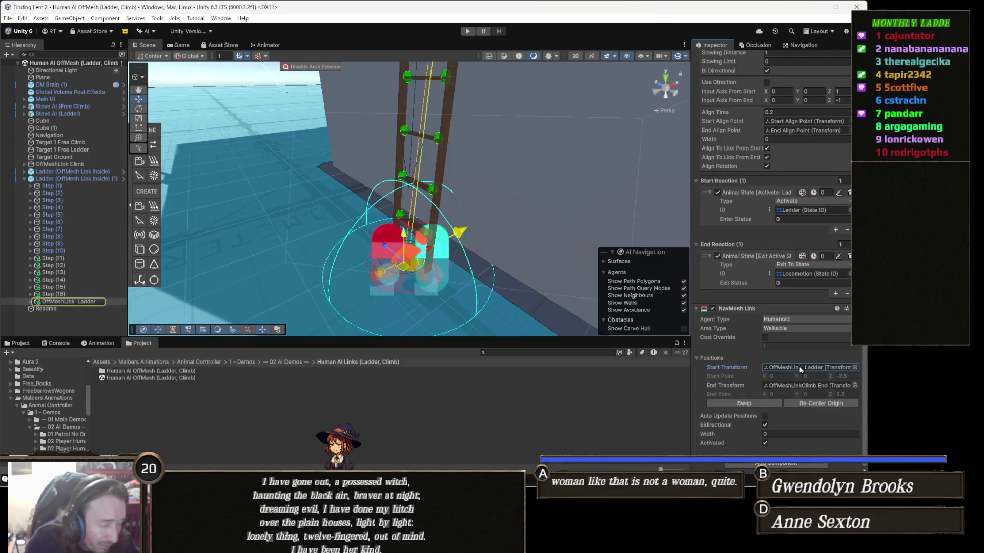
{"action": "left_click", "coordinate": [795, 386]}
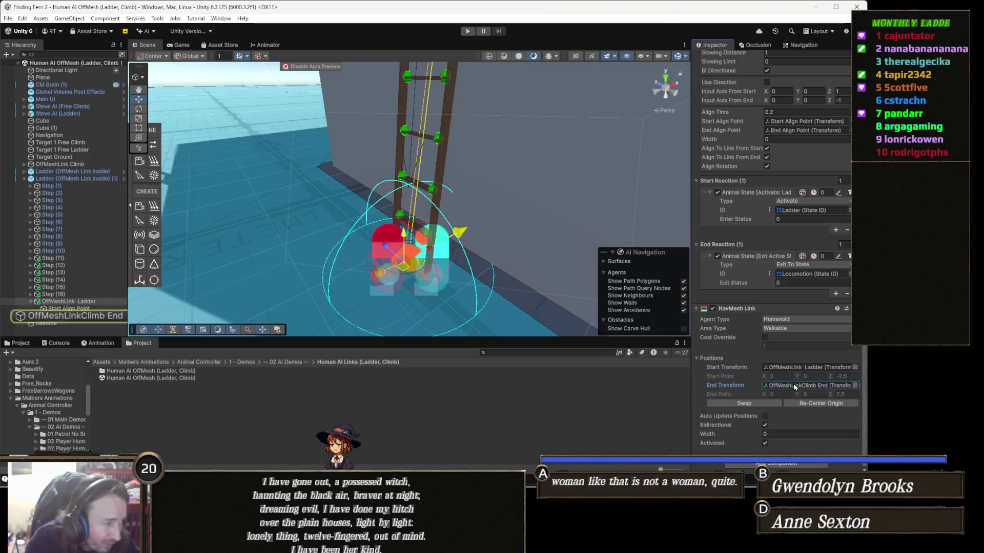
Examine OffMeshLinkClimb End's End Align Point, the Ladder link settings, and the Target 1 Free Ladder waypoint.
{"action": "double_click", "coordinate": [85, 316]}
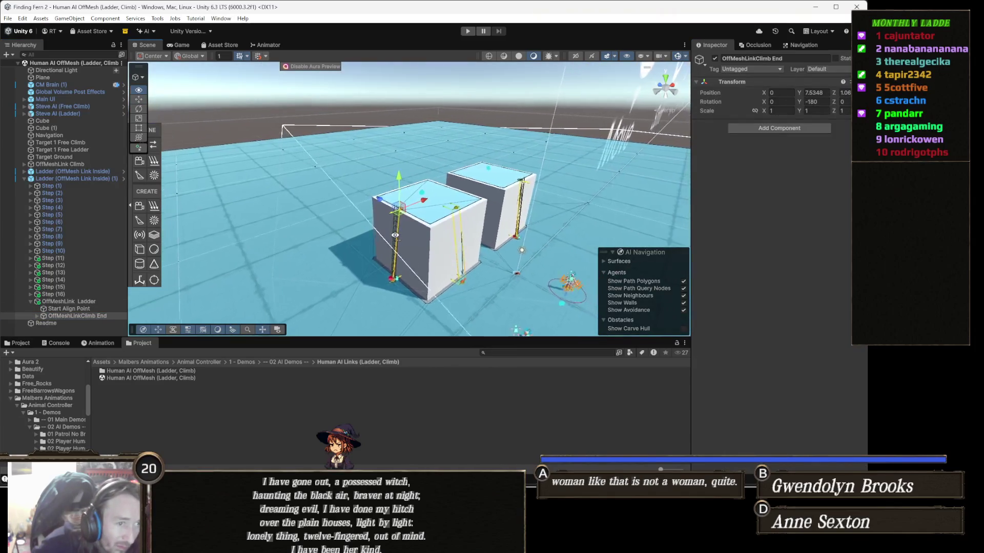
{"action": "mouse_move", "coordinate": [358, 245]}
{"action": "left_mouse_down"}
{"action": "mouse_move", "coordinate": [380, 253]}
{"action": "mouse_move", "coordinate": [415, 223]}
{"action": "mouse_move", "coordinate": [380, 248]}
{"action": "mouse_move", "coordinate": [385, 224]}
{"action": "mouse_move", "coordinate": [418, 228]}
{"action": "mouse_move", "coordinate": [415, 236]}
{"action": "left_mouse_up"}
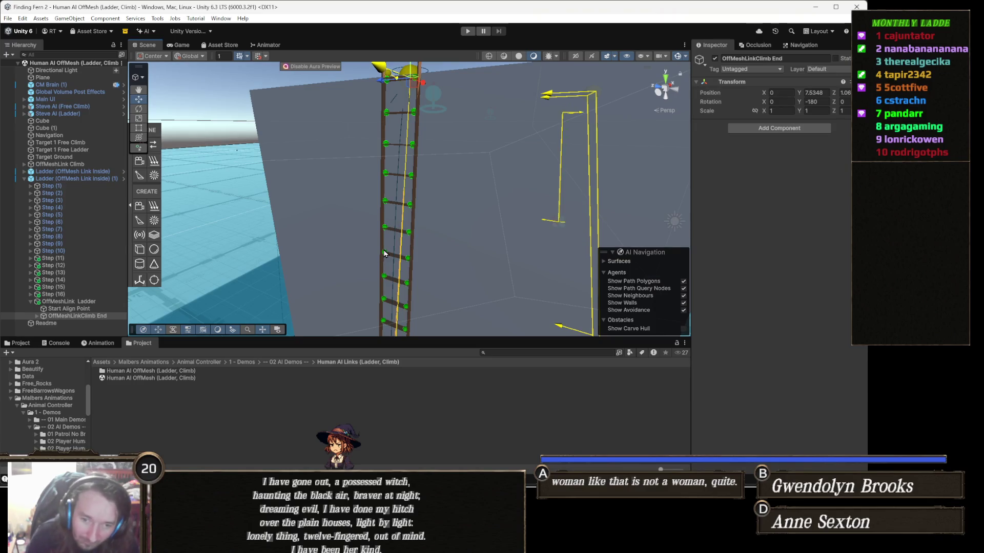
{"action": "scroll", "coordinate": [369, 253], "scroll_direction": "down", "scroll_amount": 8}
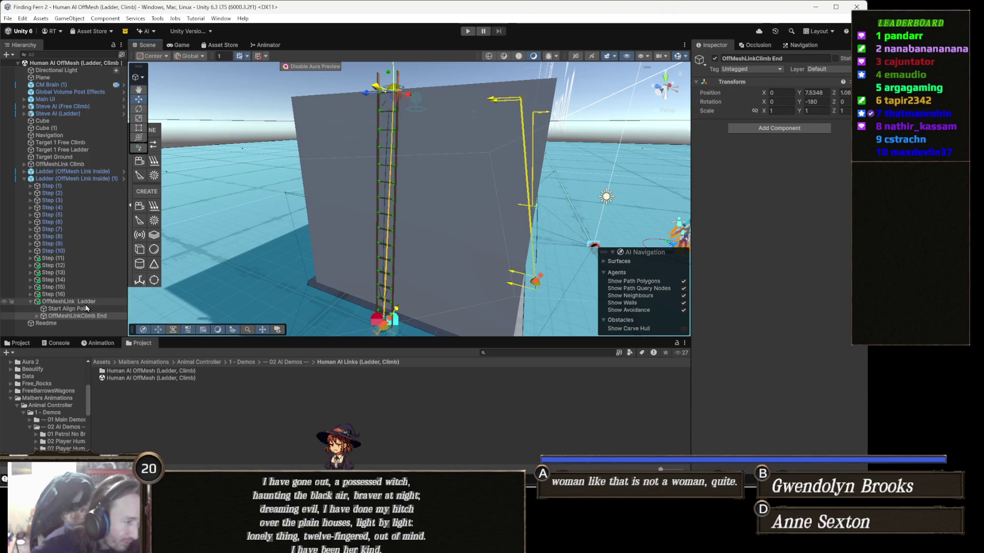
{"action": "left_click", "coordinate": [68, 316]}
{"action": "key", "text": "Right"}
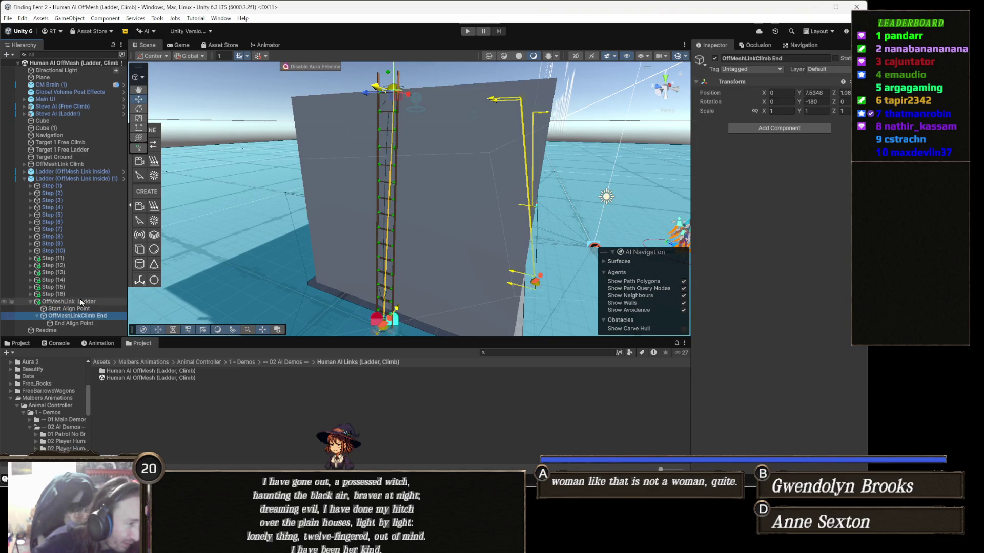
{"action": "left_click", "coordinate": [81, 302]}
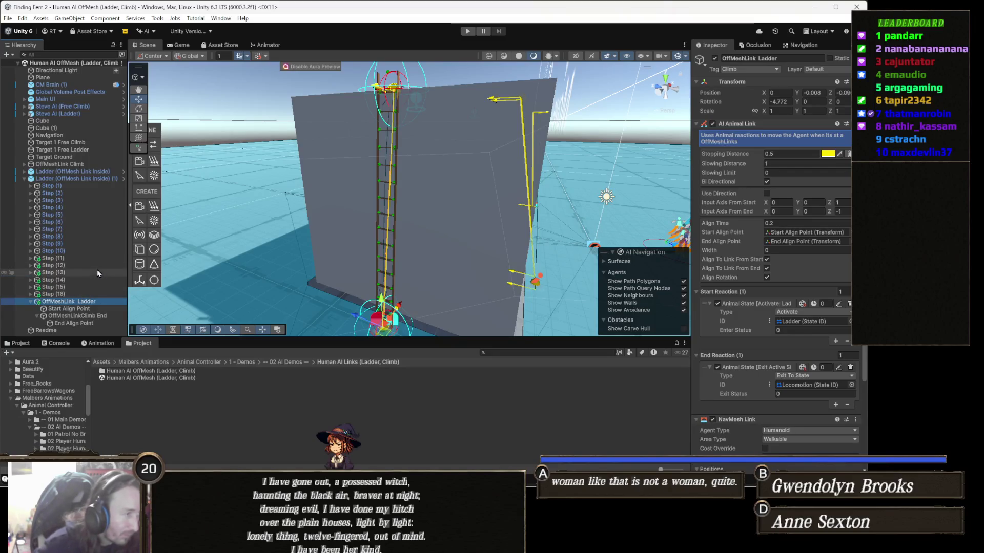
{"action": "left_click", "coordinate": [86, 150]}
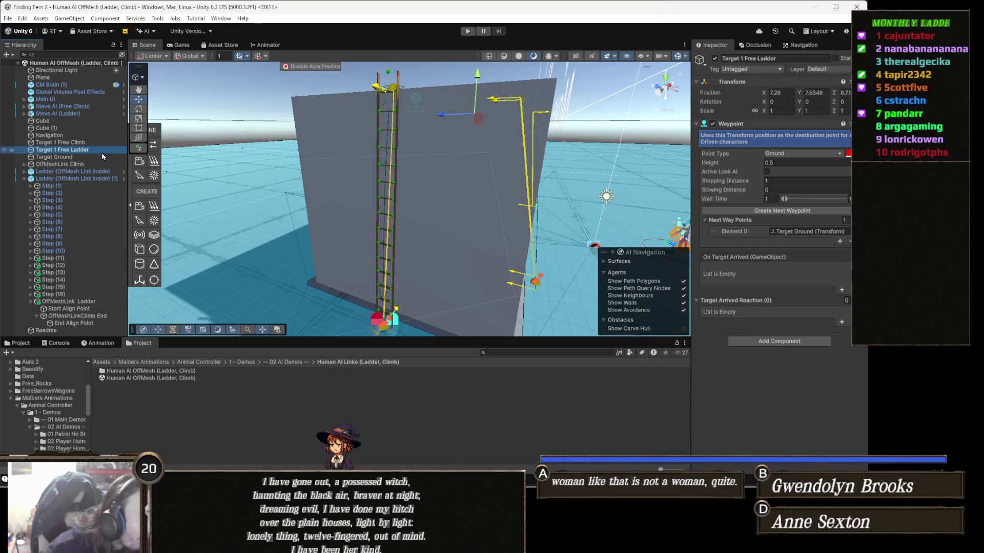
Orbit and pan the Scene view to look down on both wall blocks.
{"action": "middle_click", "coordinate": [395, 251]}
{"action": "left_click_drag", "start_coordinate": [395, 251], "coordinate": [379, 241]}
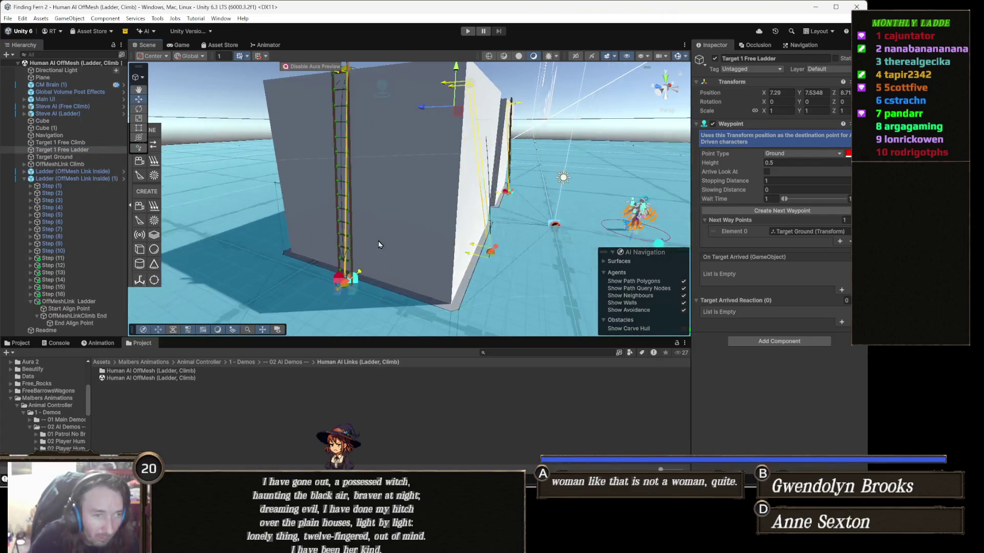
{"action": "key", "text": "e"}
{"action": "key", "text": "w"}
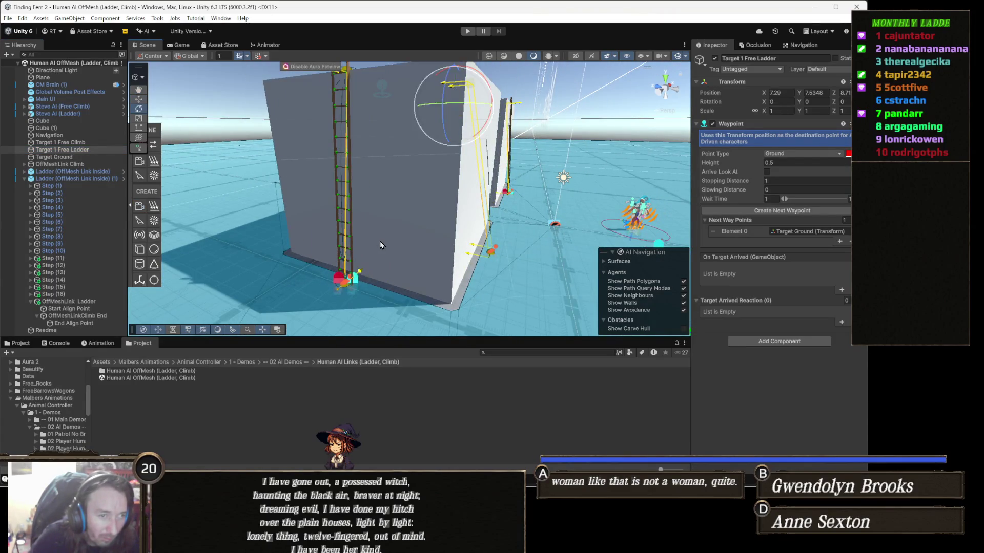
{"action": "scroll", "coordinate": [381, 245], "scroll_direction": "down", "scroll_amount": 3}
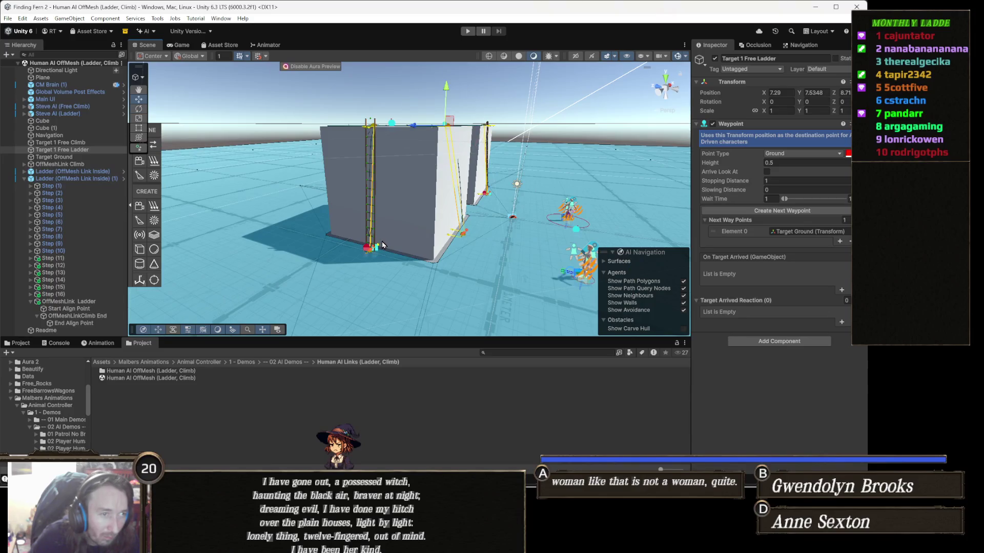
{"action": "left_click_drag", "start_coordinate": [382, 245], "coordinate": [387, 285]}
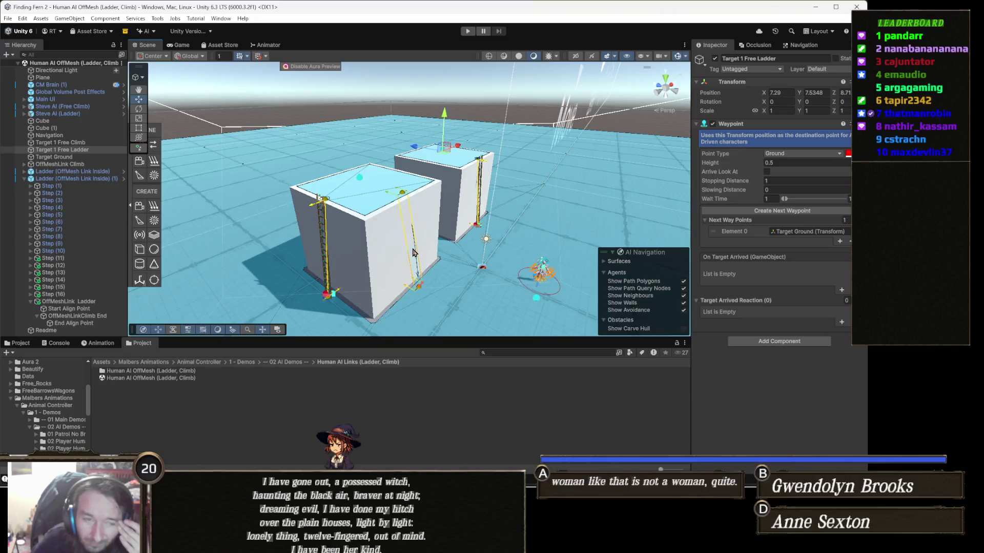
{"action": "mouse_move", "coordinate": [416, 262]}
{"action": "left_mouse_down"}
{"action": "mouse_move", "coordinate": [435, 266]}
{"action": "mouse_move", "coordinate": [454, 241]}
{"action": "left_mouse_up"}
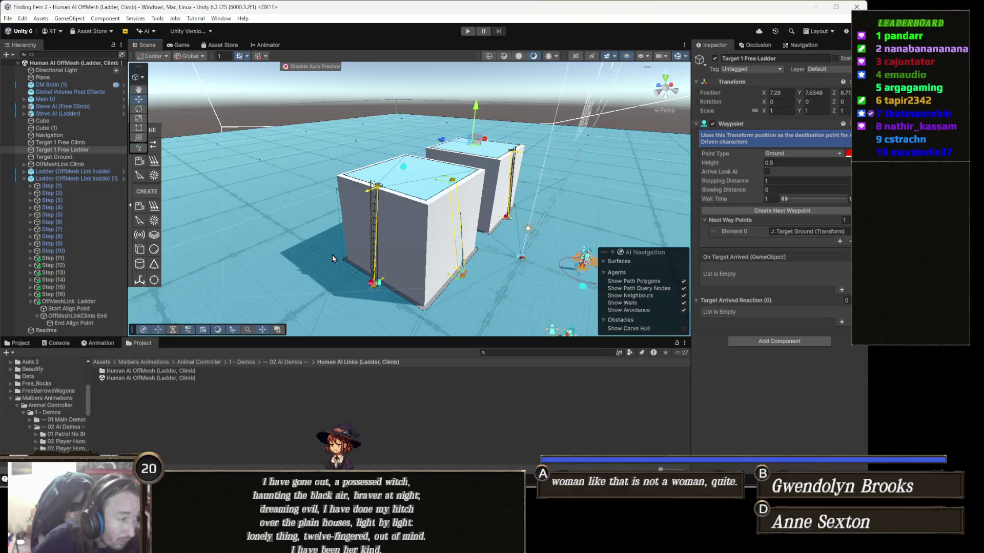
Compare the OffMeshLink Ladder and Target 1 Free Climb settings, then go up to 1 - Demos.
{"action": "left_click", "coordinate": [89, 303]}
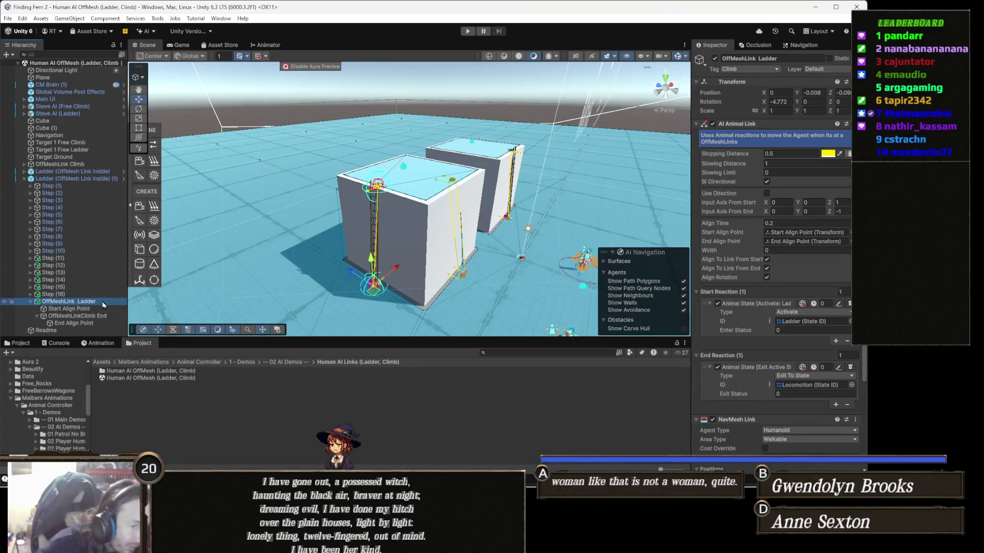
{"action": "key", "text": "f"}
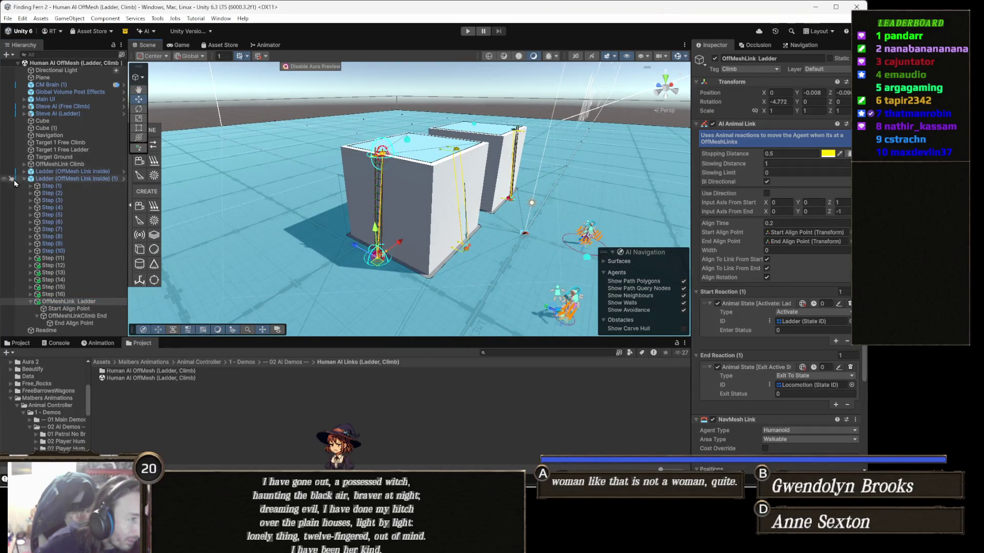
{"action": "left_click", "coordinate": [96, 143]}
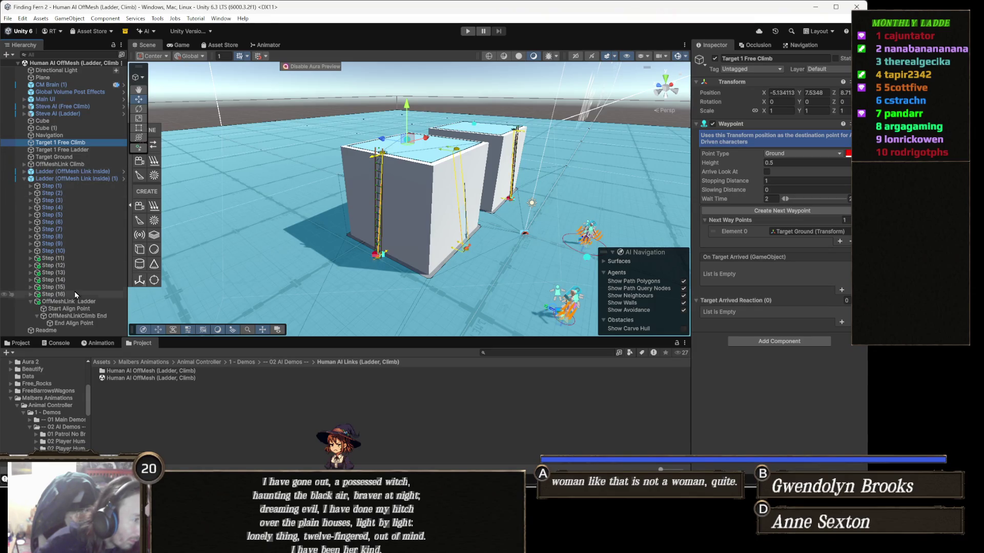
{"action": "left_click", "coordinate": [82, 303]}
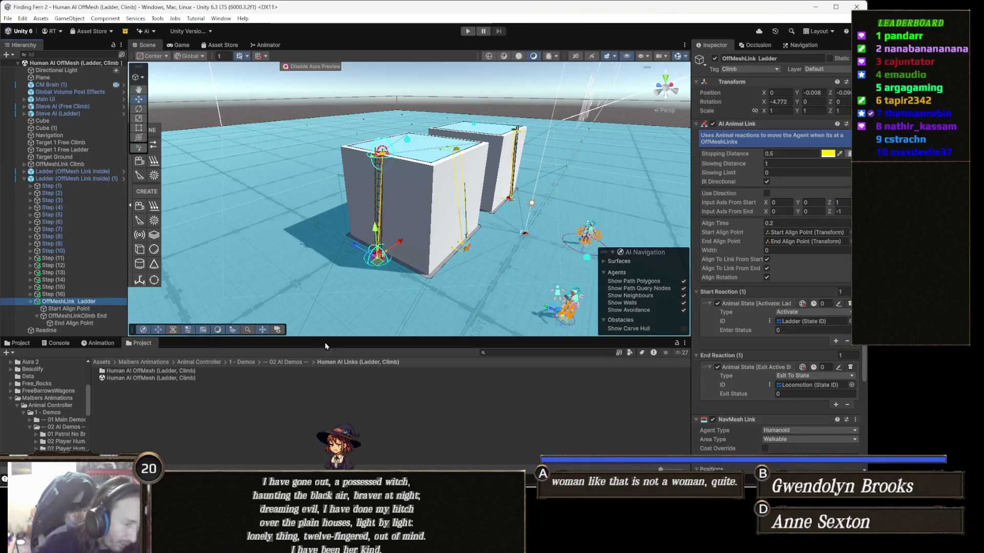
{"action": "left_click", "coordinate": [244, 360]}
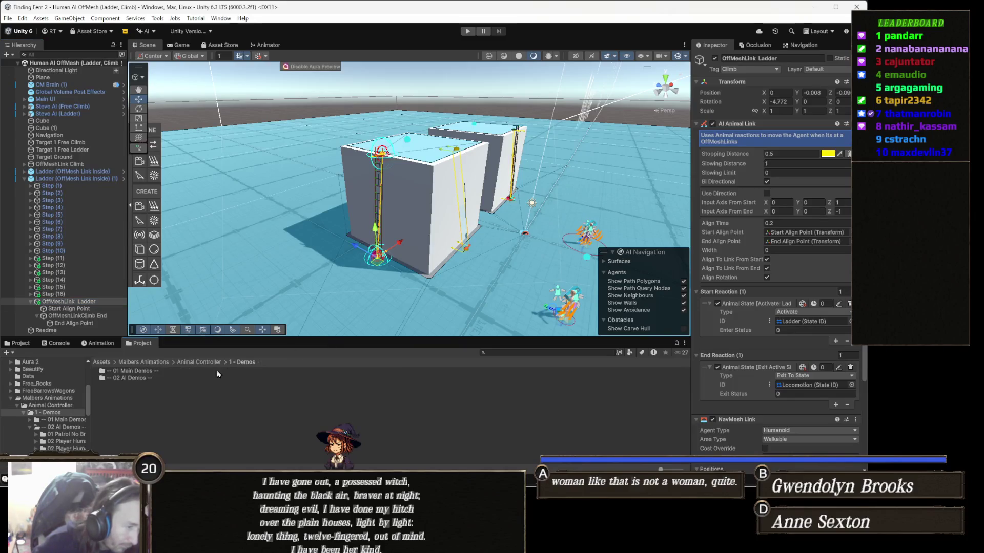
Open the PlayGround Human (3 - Assasin Creed) scene from the 01 Main Demos folder.
{"action": "double_click", "coordinate": [144, 369]}
{"action": "scroll", "coordinate": [198, 416], "scroll_direction": "down", "scroll_amount": 5}
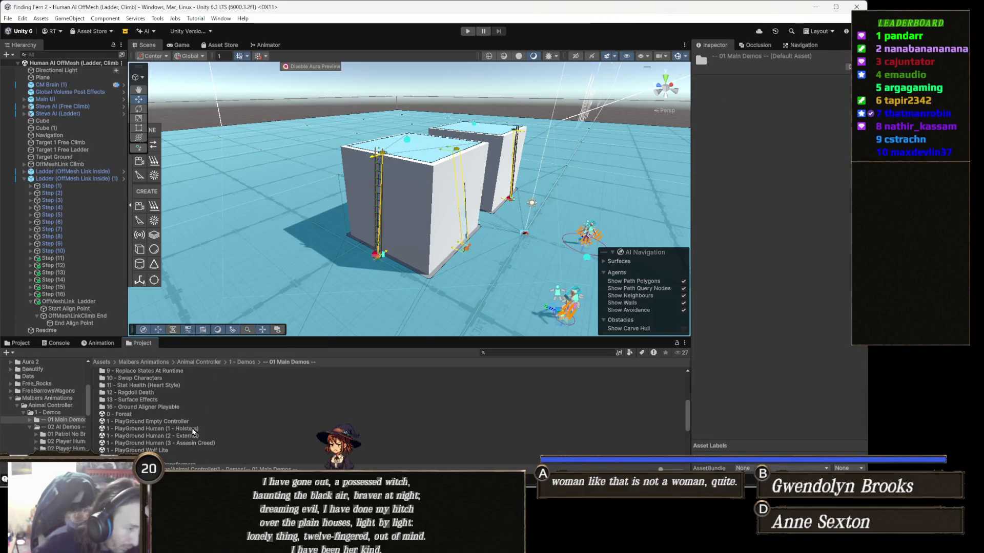
{"action": "double_click", "coordinate": [205, 443]}
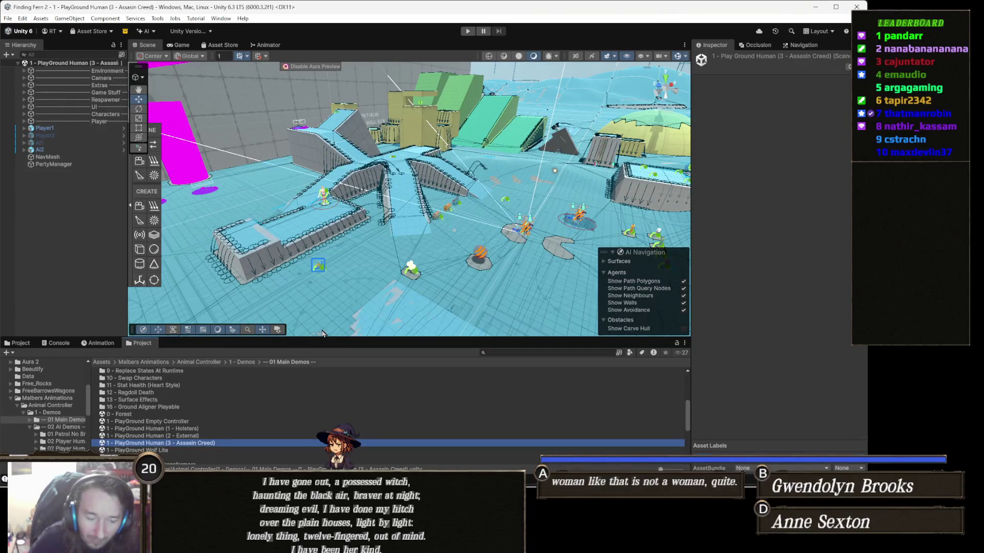
Fly the Scene view up to the wall and select Ladder (03).
{"action": "left_click_drag", "start_coordinate": [385, 248], "coordinate": [469, 252]}
{"action": "mouse_move", "coordinate": [472, 187]}
{"action": "left_mouse_down"}
{"action": "mouse_move", "coordinate": [483, 190]}
{"action": "mouse_move", "coordinate": [380, 239]}
{"action": "mouse_move", "coordinate": [415, 239]}
{"action": "mouse_move", "coordinate": [421, 249]}
{"action": "mouse_move", "coordinate": [399, 254]}
{"action": "left_mouse_up"}
{"action": "left_click", "coordinate": [408, 236]}
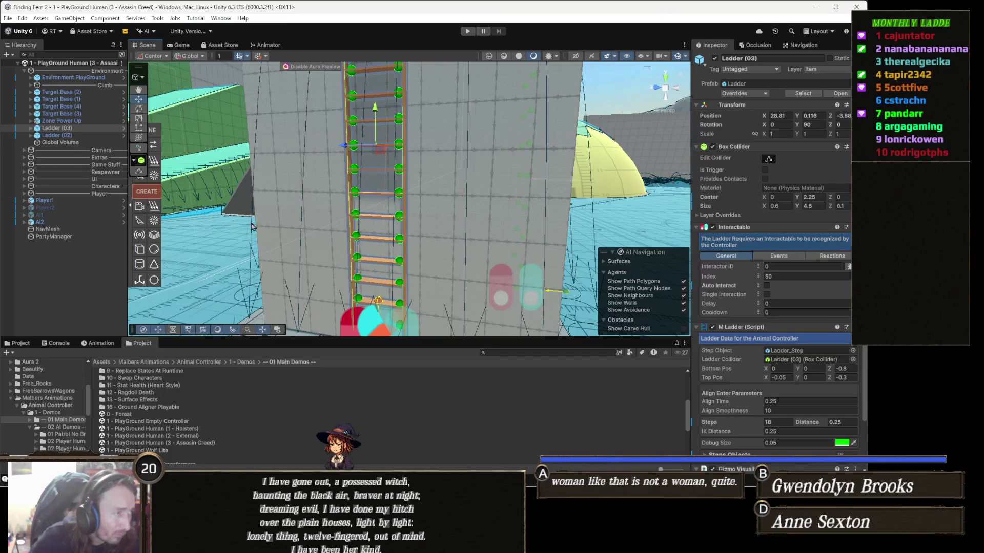
{"action": "left_click_drag", "start_coordinate": [431, 276], "coordinate": [459, 281]}
Expand Ladder (03) and paste the OffMeshLink Ladder into it.
{"action": "left_click", "coordinate": [67, 129]}
{"action": "key", "text": "Right"}
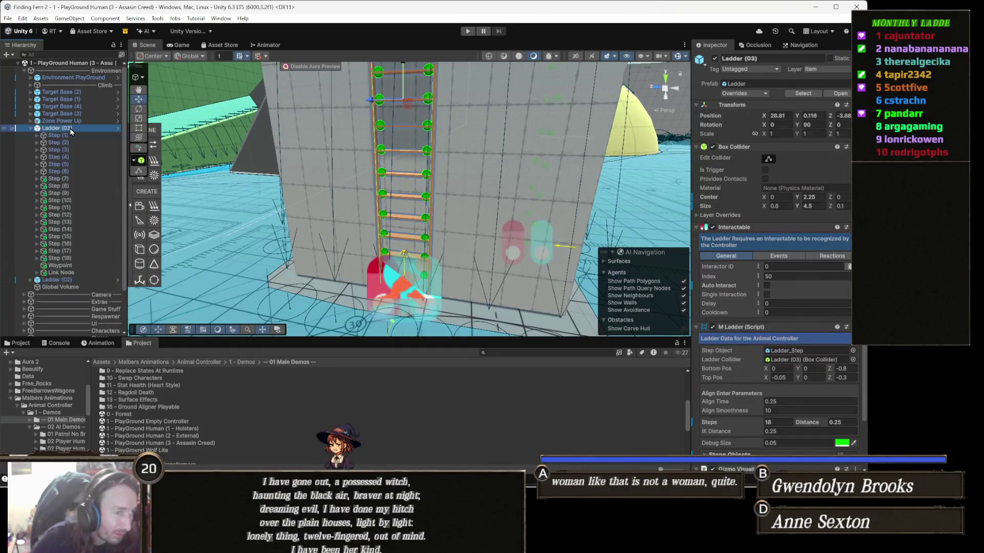
{"action": "left_click", "coordinate": [76, 144]}
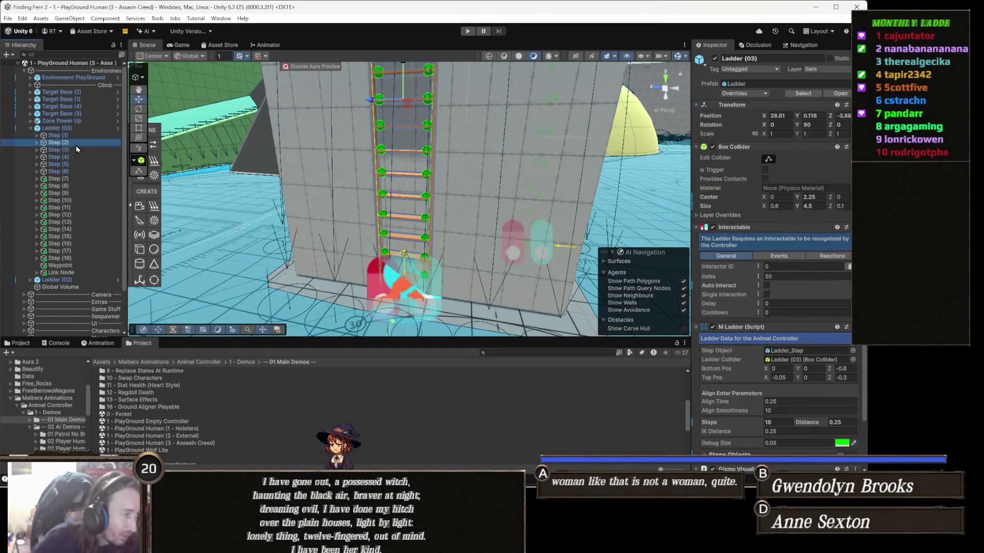
{"action": "left_click", "coordinate": [79, 272]}
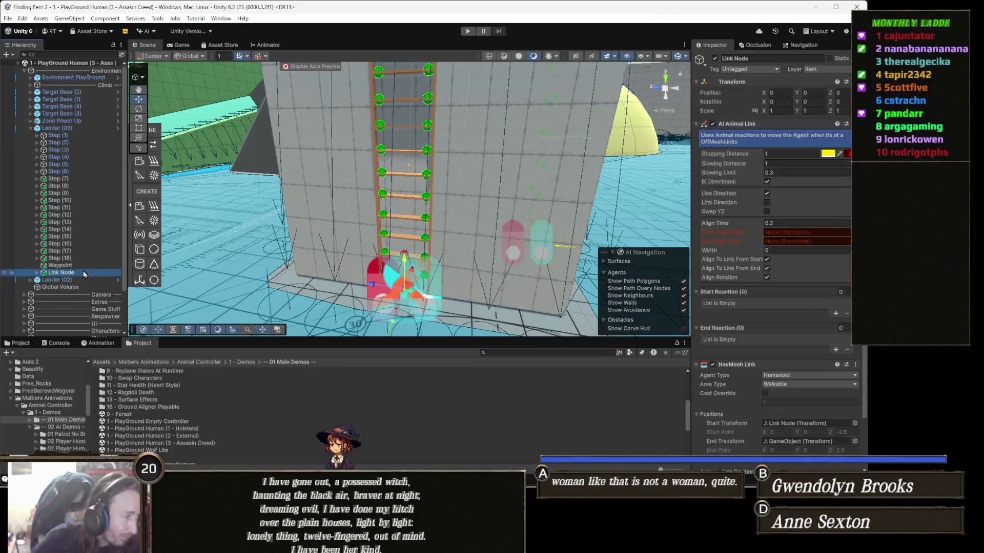
{"action": "key", "text": "ctrl+v"}
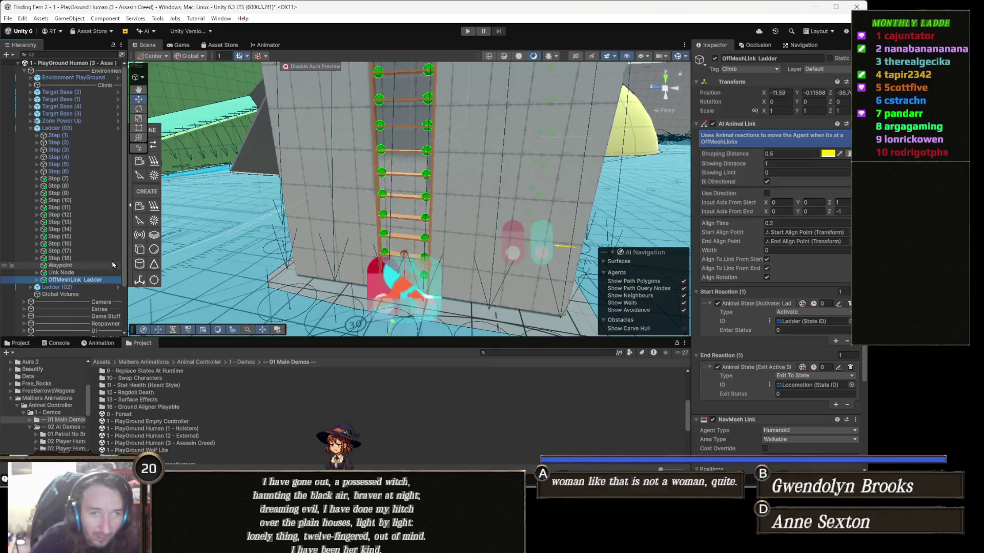
Set the pasted link's position to X 0, Y 0, Z 0.
{"action": "left_click", "coordinate": [779, 92]}
{"action": "key", "text": "BackSpace"}
{"action": "left_click", "coordinate": [825, 92]}
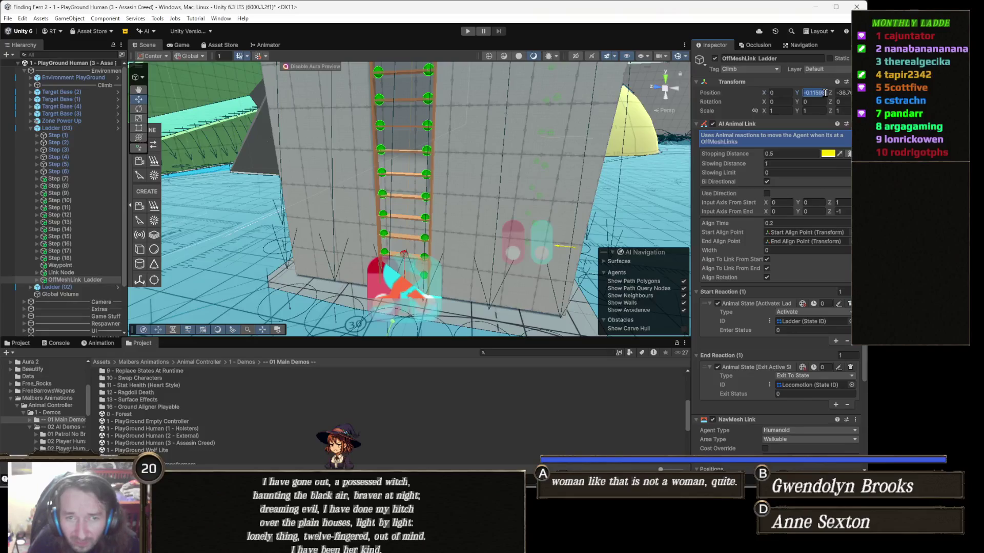
{"action": "key", "text": "BackSpace"}
{"action": "left_click", "coordinate": [839, 92]}
{"action": "key", "text": "BackSpace"}
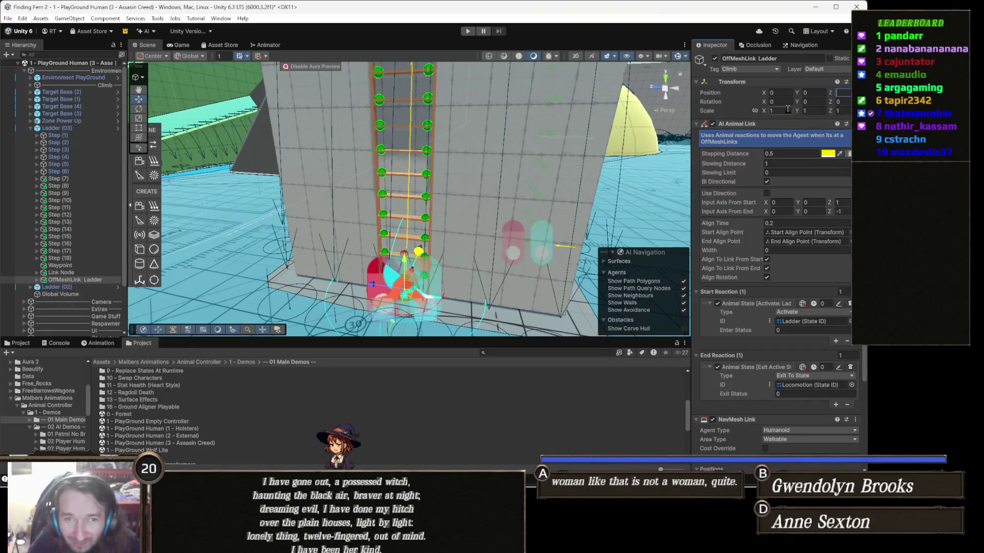
{"action": "left_click", "coordinate": [785, 102]}
{"action": "mouse_move", "coordinate": [460, 167]}
{"action": "left_mouse_down"}
{"action": "mouse_move", "coordinate": [503, 134]}
{"action": "mouse_move", "coordinate": [486, 169]}
{"action": "left_mouse_up"}
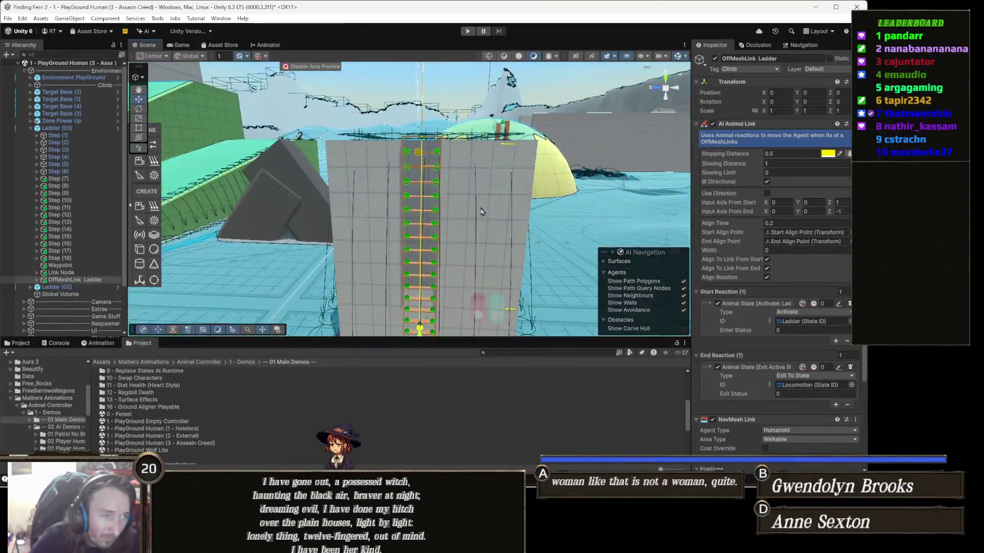
Delete the old Waypoint and Link Node objects from Ladder (03).
{"action": "left_click", "coordinate": [81, 272]}
{"action": "left_click", "coordinate": [82, 265], "text": "ctrl"}
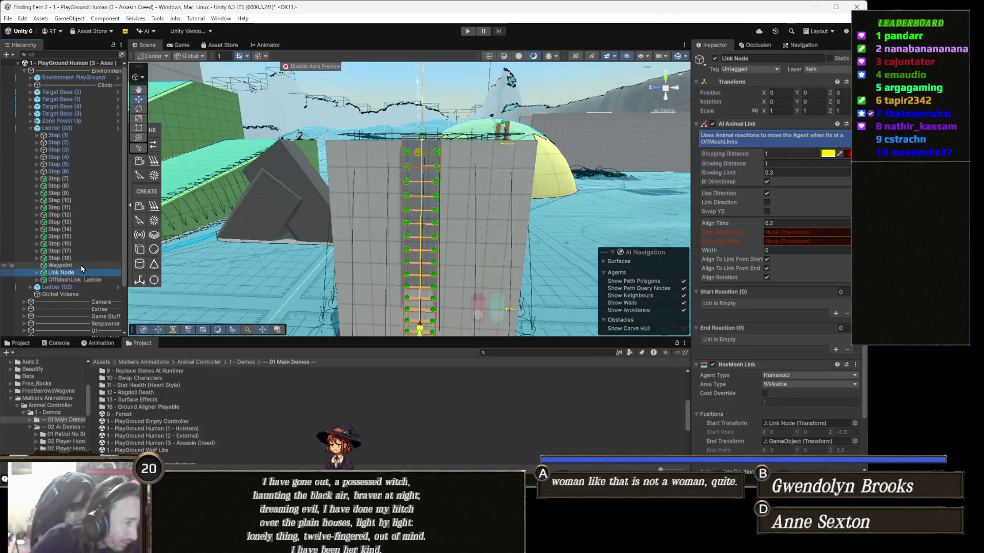
{"action": "key", "text": "Delete"}
{"action": "mouse_move", "coordinate": [438, 218]}
{"action": "left_mouse_down"}
{"action": "mouse_move", "coordinate": [476, 225]}
{"action": "mouse_move", "coordinate": [452, 218]}
{"action": "left_mouse_up"}
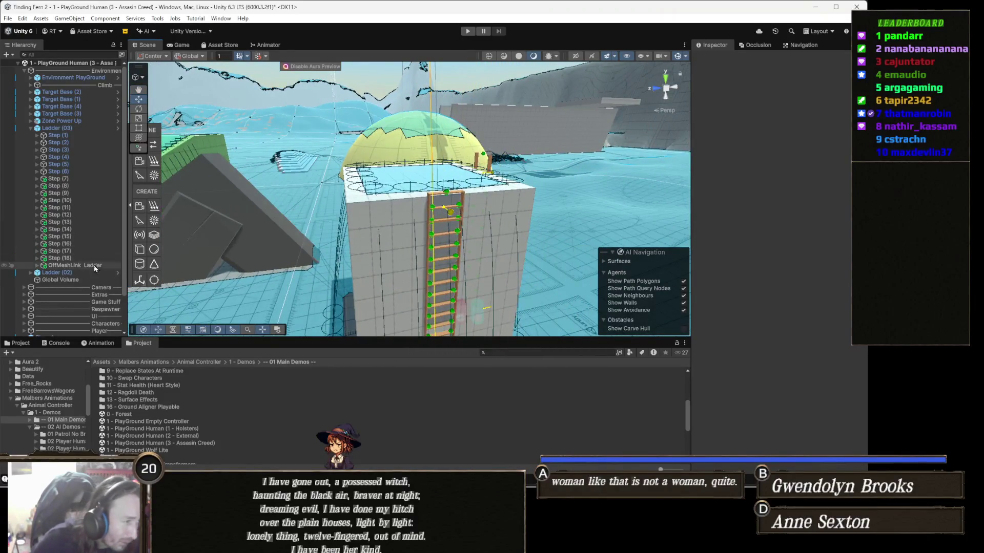
Play-test by running the witch to the ladder and climbing onto the rooftop, then stop Play mode.
{"action": "left_click", "coordinate": [468, 32]}
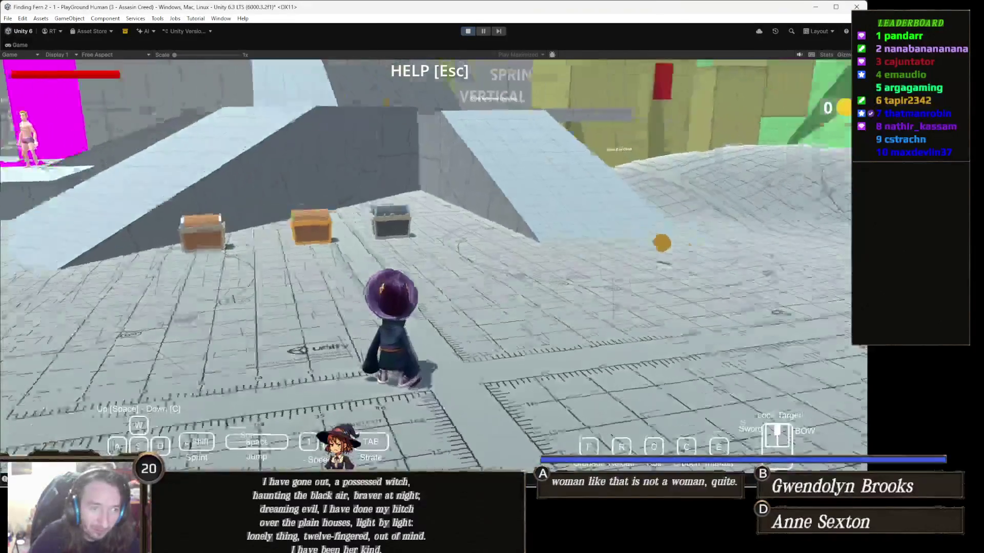
{"action": "key", "text": "w"}
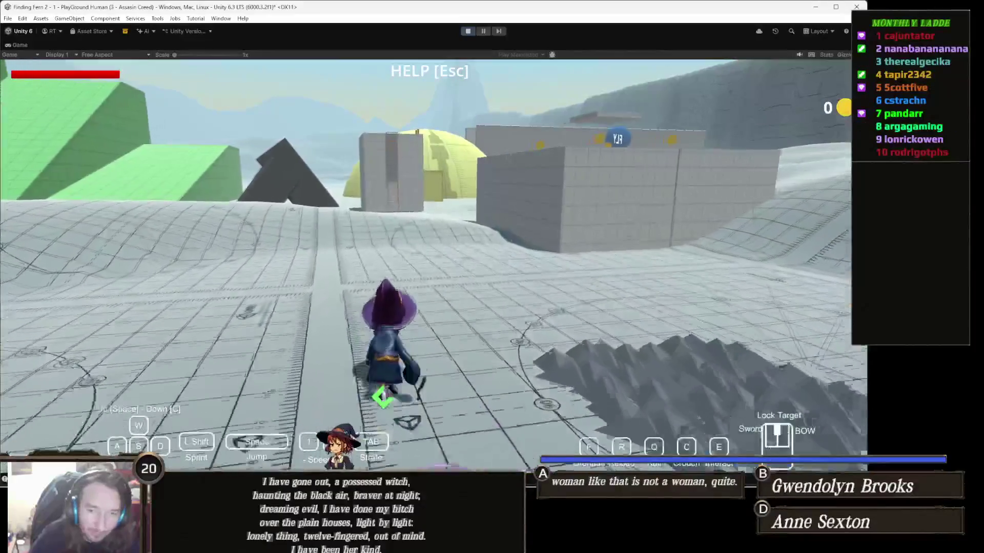
{"action": "key", "text": "w"}
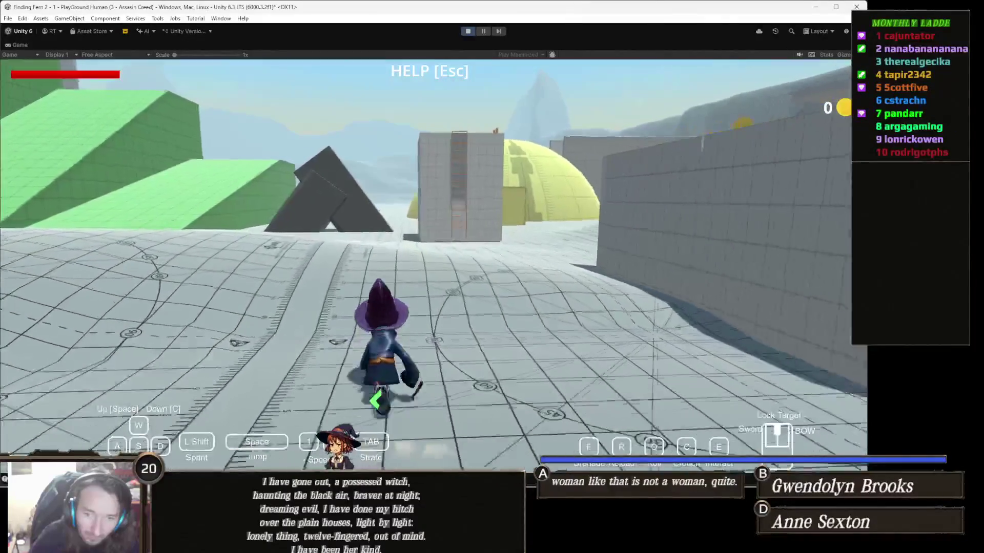
{"action": "key", "text": "w"}
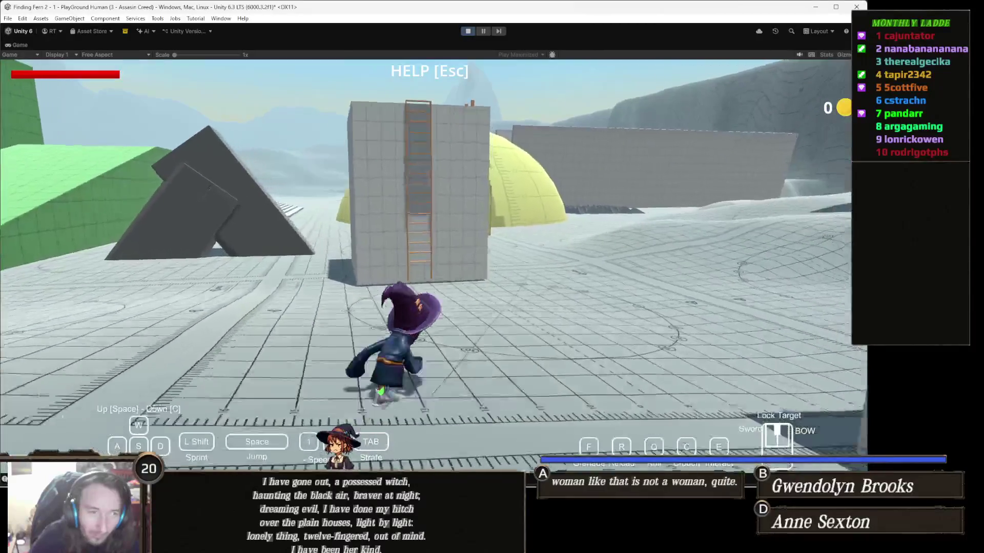
{"action": "key", "text": "w"}
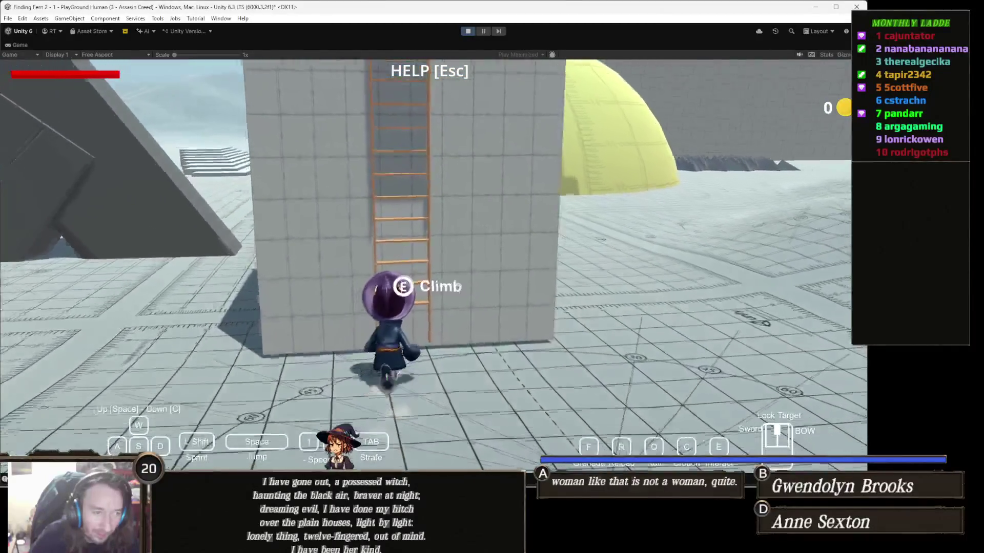
{"action": "key", "text": "space"}
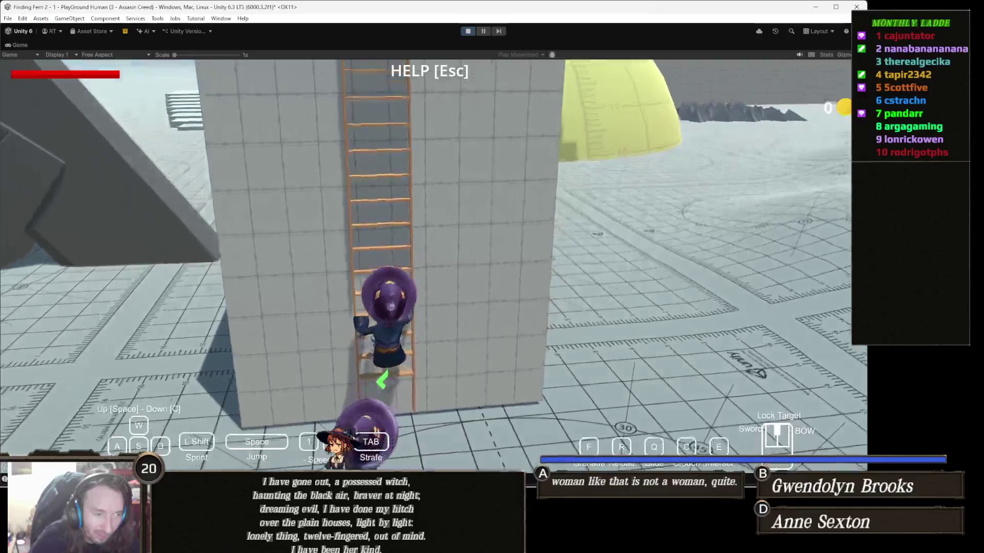
{"action": "key", "text": "space"}
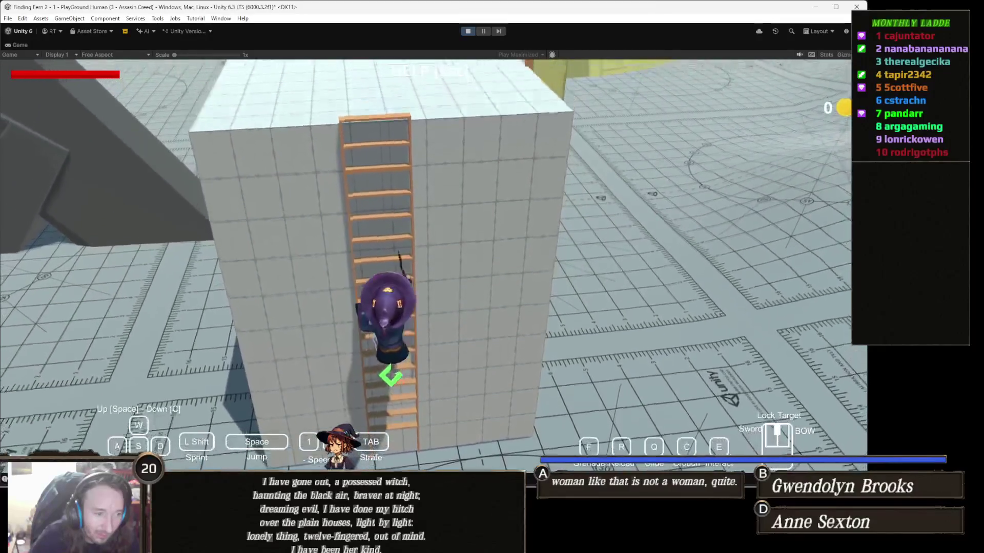
{"action": "key", "text": "space"}
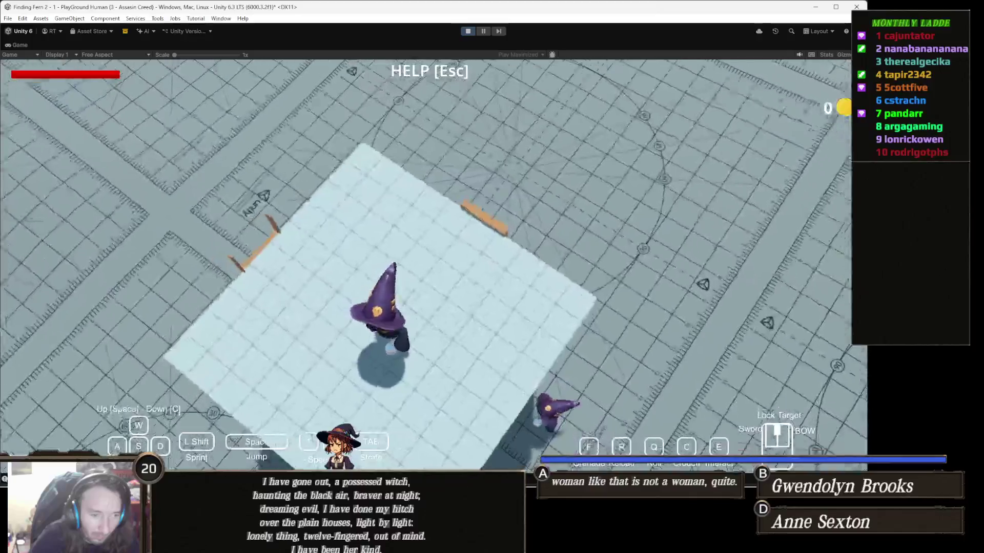
{"action": "key", "text": "shift"}
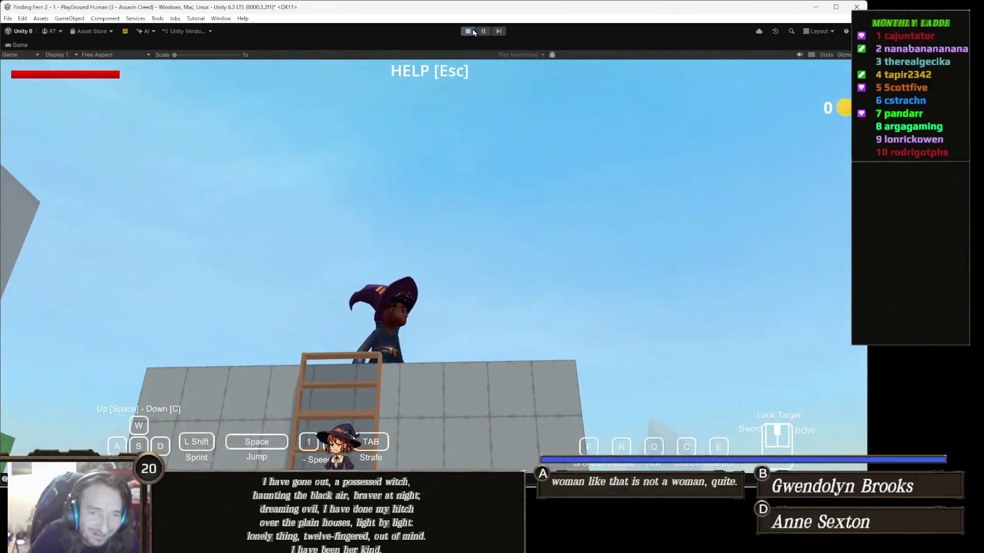
{"action": "left_click", "coordinate": [473, 32]}
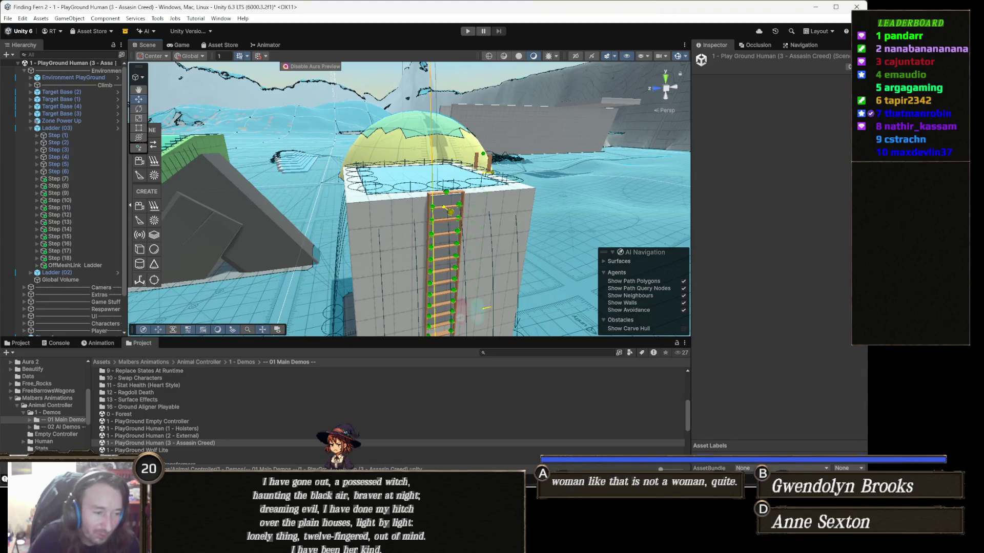
Switch from Unity to the Chrome window showing Gamedle.
{"action": "mouse_move", "coordinate": [322, 477]}
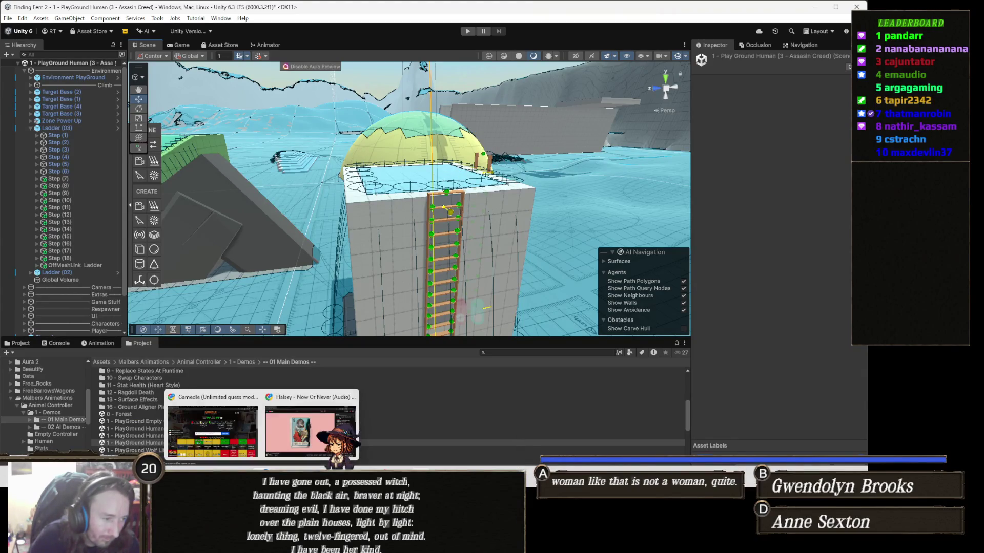
{"action": "left_click", "coordinate": [225, 445]}
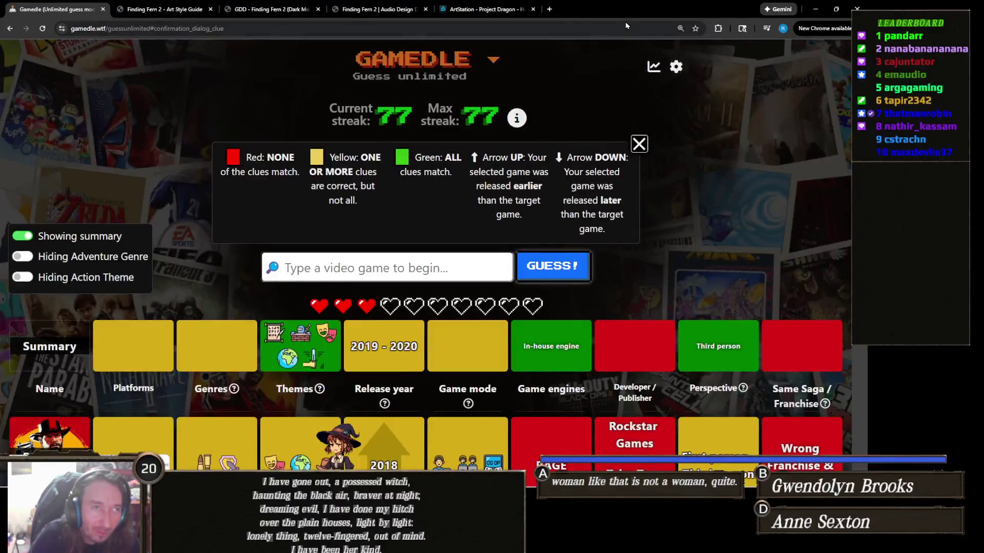
In a new tab, search whether Gamedle gives the same game more than once during a streak.
{"action": "left_click", "coordinate": [551, 9]}
{"action": "left_click", "coordinate": [551, 25]}
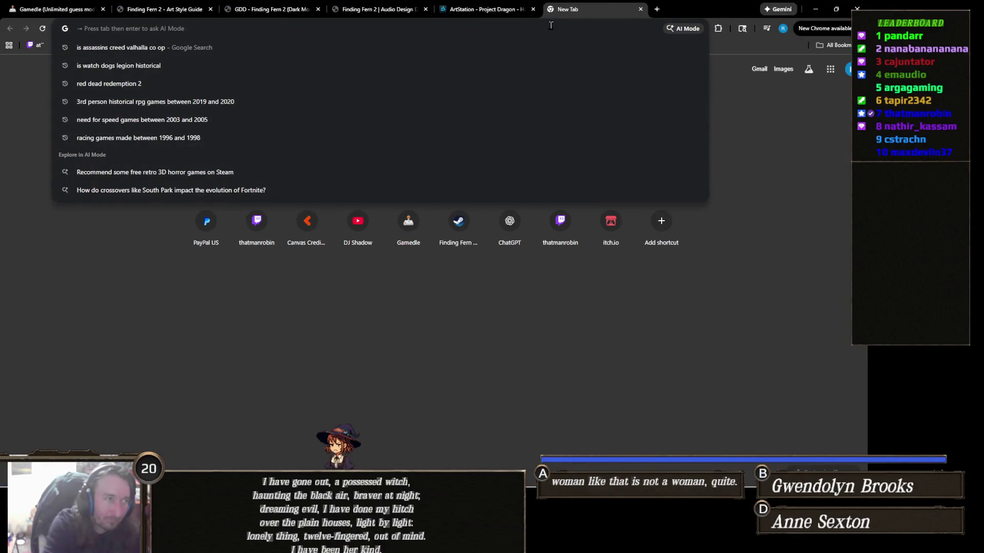
{"action": "type", "text": "will gamedle give "}
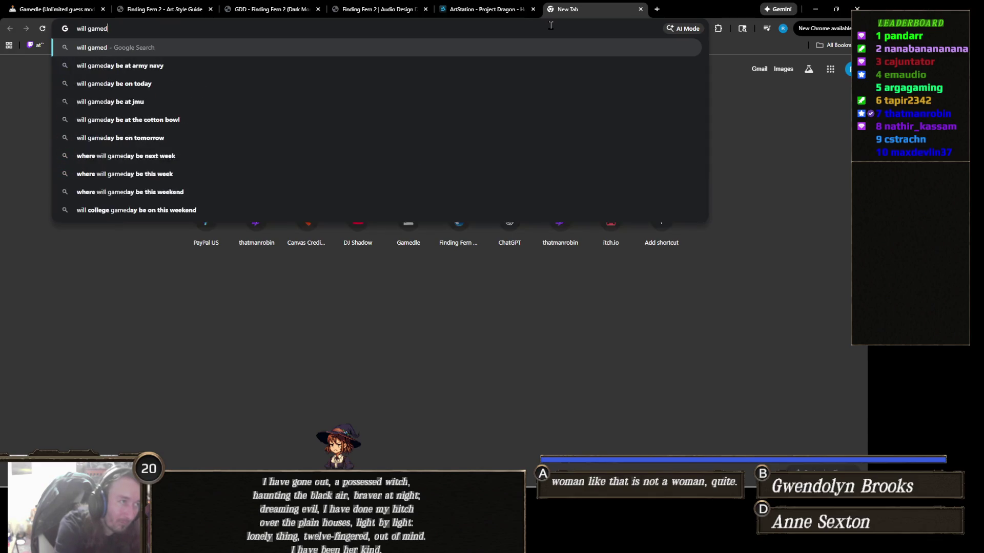
{"action": "type", "text": "you t"}
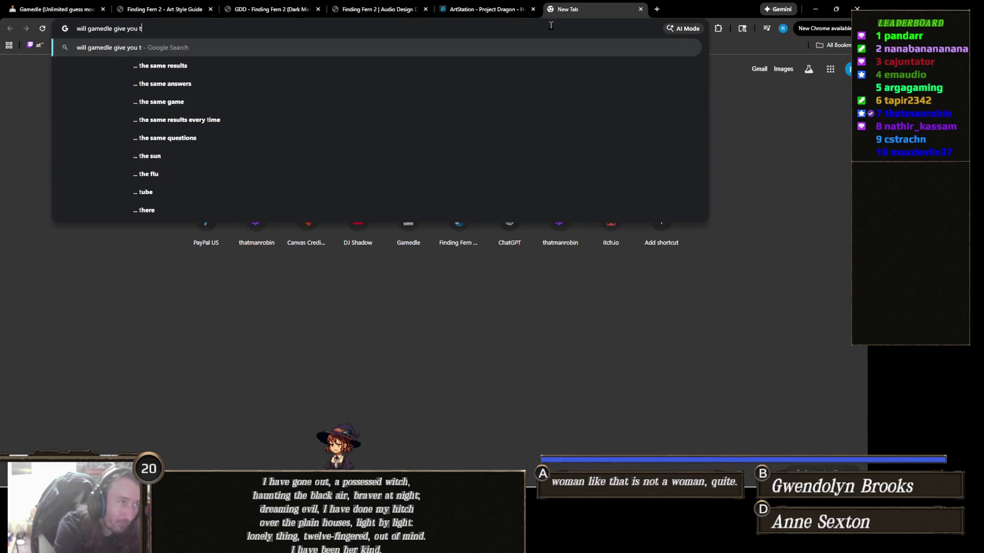
{"action": "type", "text": "he same game "}
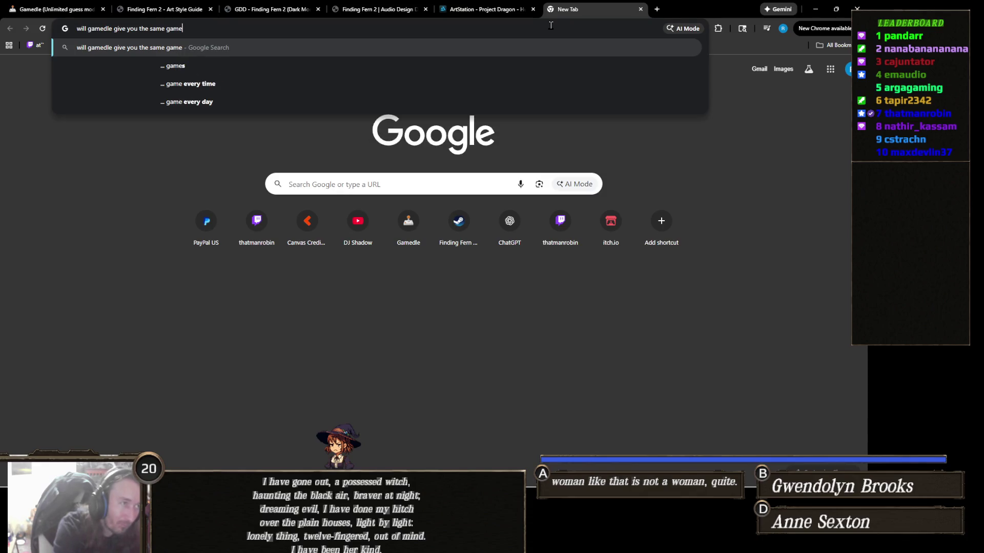
{"action": "type", "text": "during a streak"}
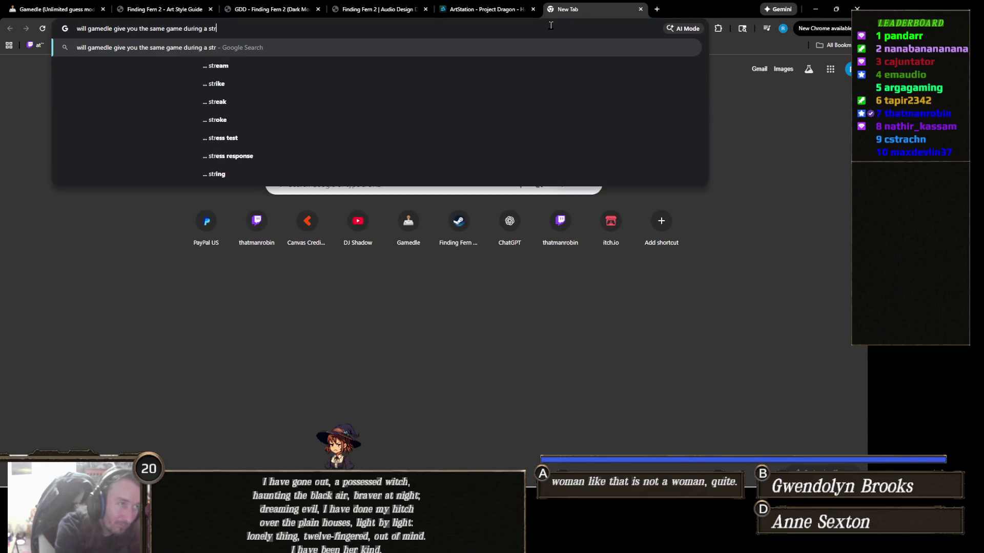
{"action": "key", "text": "BackSpace"}
{"action": "key", "text": "BackSpace"}
{"action": "key", "text": "BackSpace"}
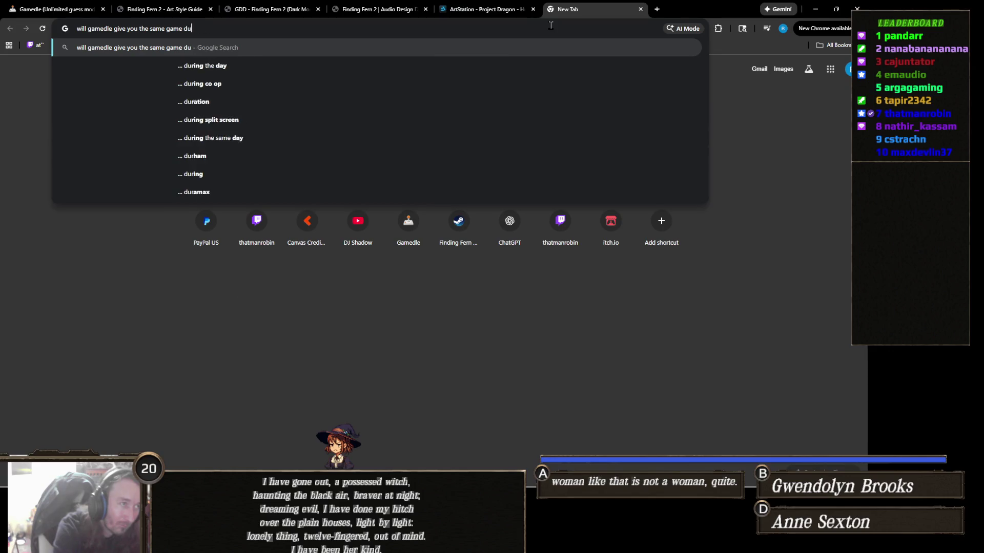
{"action": "key", "text": "BackSpace"}
{"action": "type", "text": "more than o"}
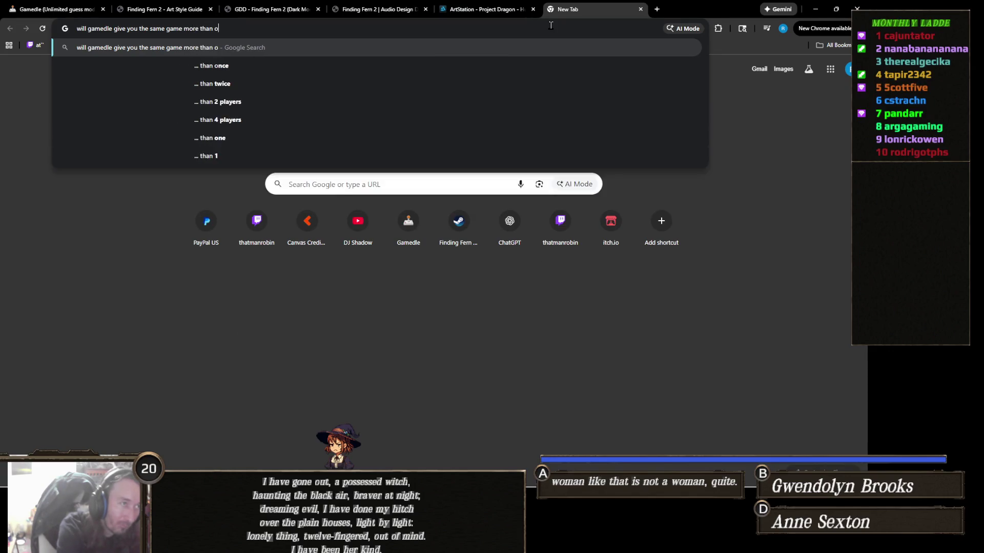
{"action": "type", "text": "nce during a"}
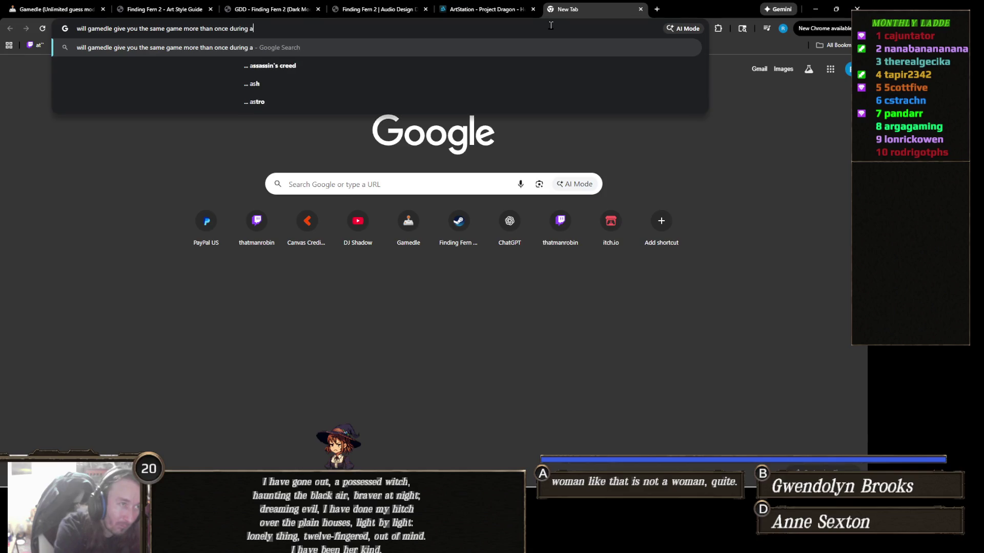
{"action": "type", "text": " streak"}
{"action": "key", "text": "Return"}
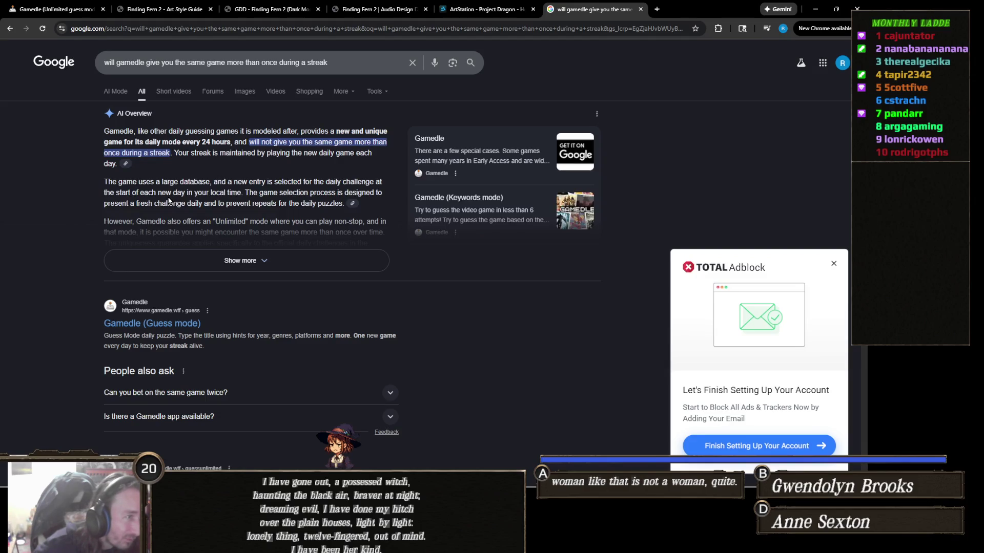
Expand the AI Overview, re-search with 'unlimited' added, then close the tab.
{"action": "left_click", "coordinate": [184, 259]}
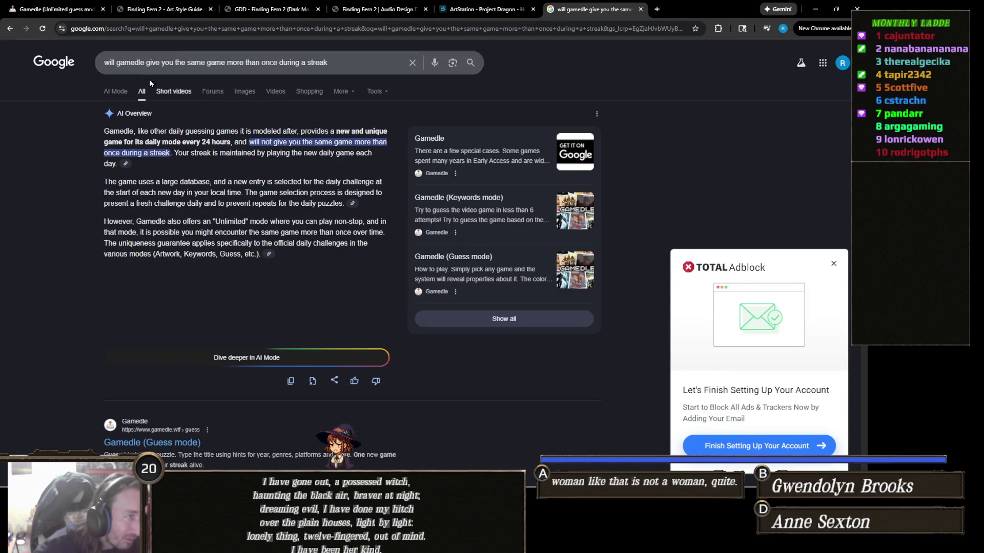
{"action": "left_click", "coordinate": [229, 64]}
{"action": "key", "text": "ctrl+Left"}
{"action": "key", "text": "ctrl+Left"}
{"action": "key", "text": "ctrl+Left"}
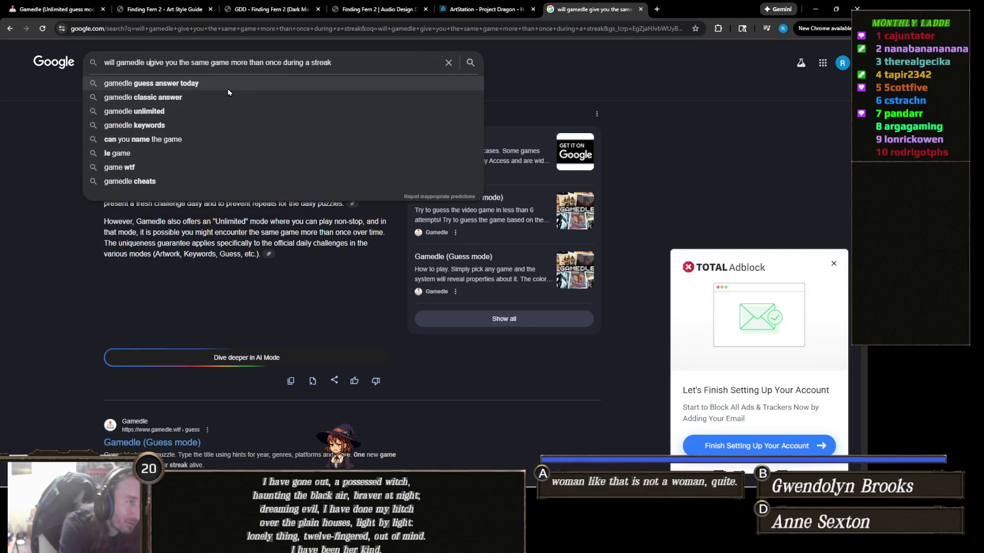
{"action": "type", "text": "unlimited"}
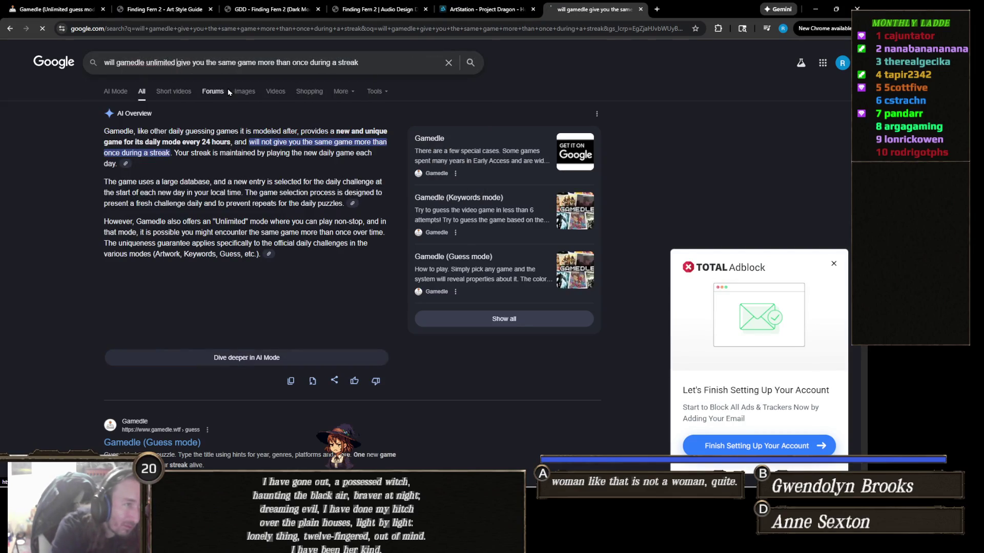
{"action": "key", "text": "Return"}
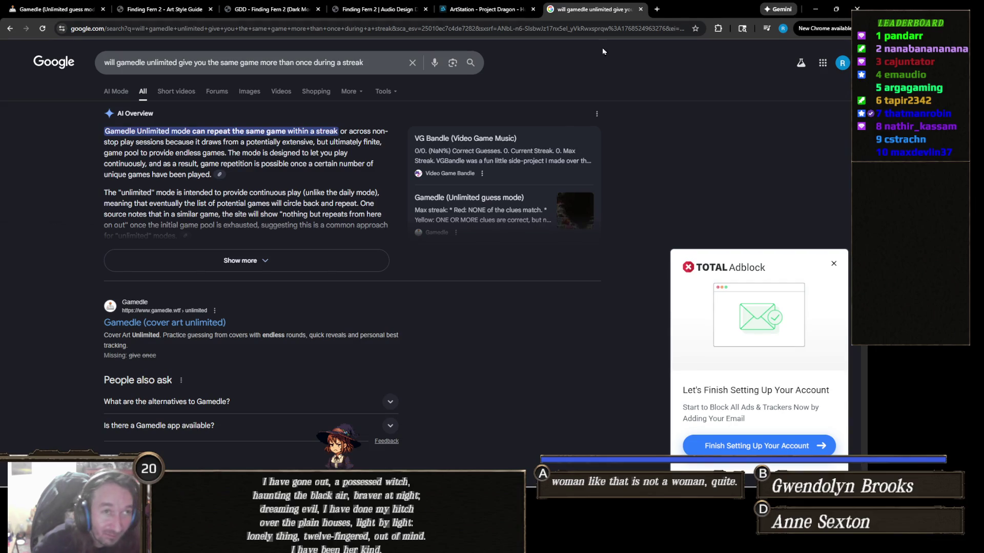
{"action": "left_click", "coordinate": [640, 10]}
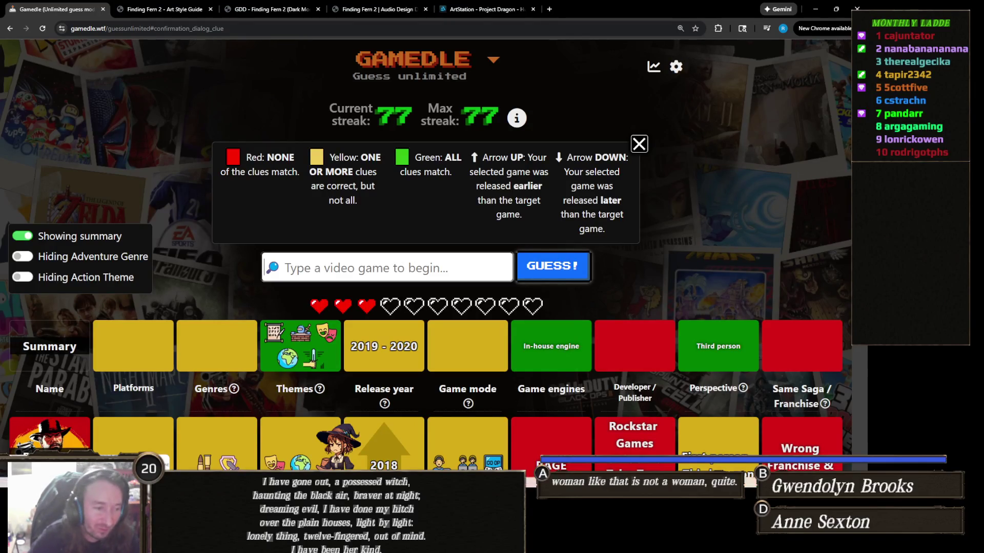
Switch from the browser back to the Unity editor window.
{"action": "mouse_move", "coordinate": [441, 551]}
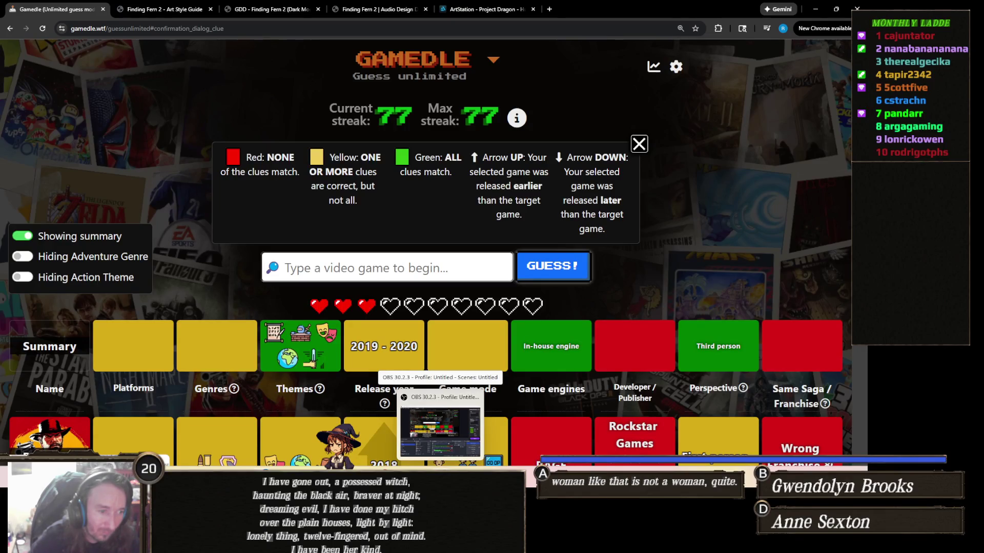
{"action": "left_click", "coordinate": [456, 432]}
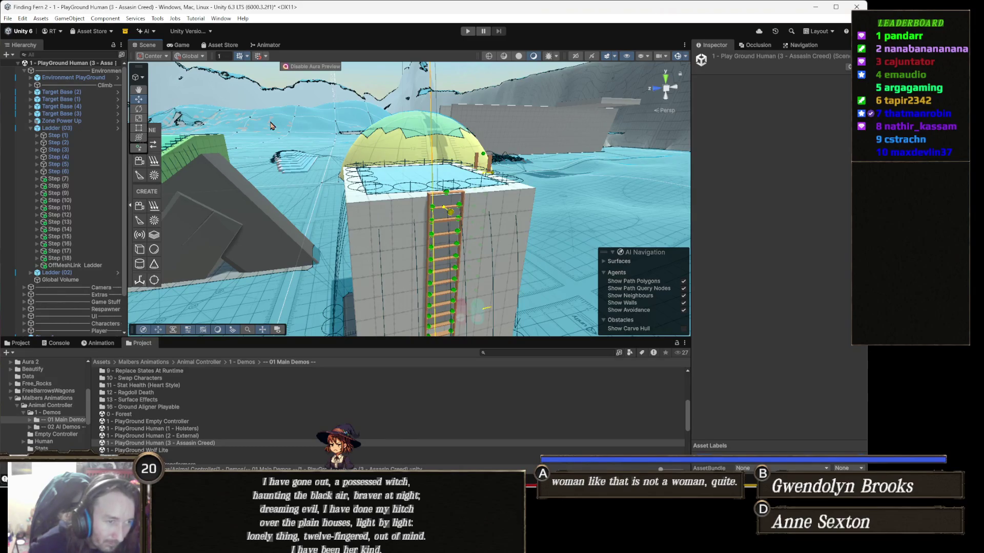
Return to the 1 - Demos folder, move toward the ladder wall, and inspect Target 1 Free Climb.
{"action": "scroll", "coordinate": [231, 411], "scroll_direction": "up", "scroll_amount": 3}
{"action": "scroll", "coordinate": [231, 411], "scroll_direction": "up", "scroll_amount": 2}
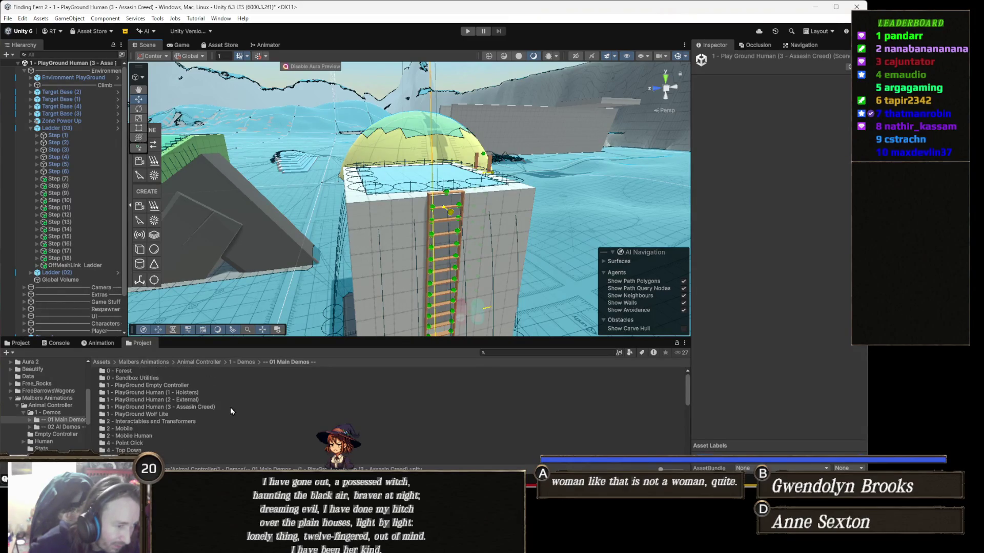
{"action": "left_click", "coordinate": [245, 362]}
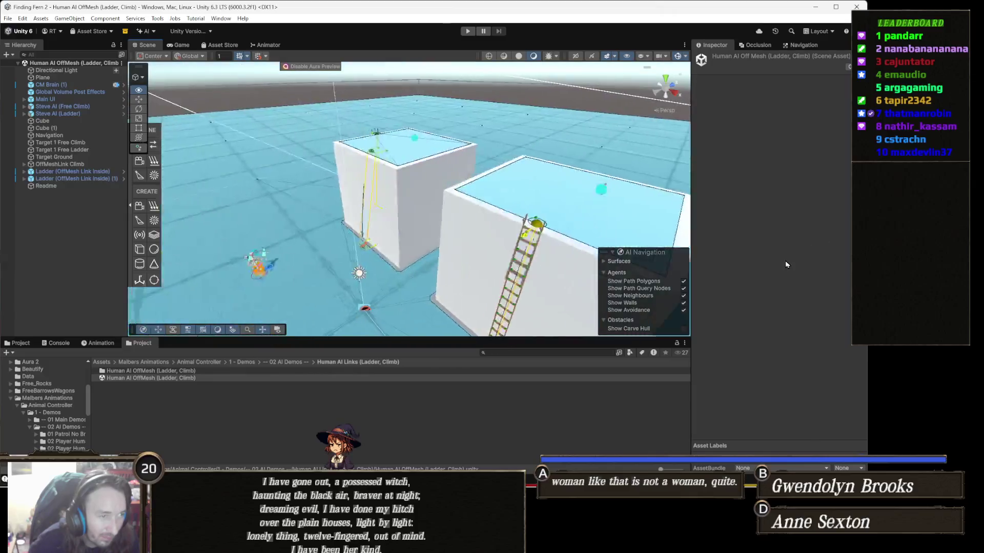
{"action": "mouse_move", "coordinate": [296, 282]}
{"action": "left_mouse_down"}
{"action": "mouse_move", "coordinate": [308, 258]}
{"action": "mouse_move", "coordinate": [300, 252]}
{"action": "left_mouse_up"}
{"action": "mouse_move", "coordinate": [412, 236]}
{"action": "left_mouse_down"}
{"action": "mouse_move", "coordinate": [418, 200]}
{"action": "mouse_move", "coordinate": [196, 206]}
{"action": "left_mouse_up"}
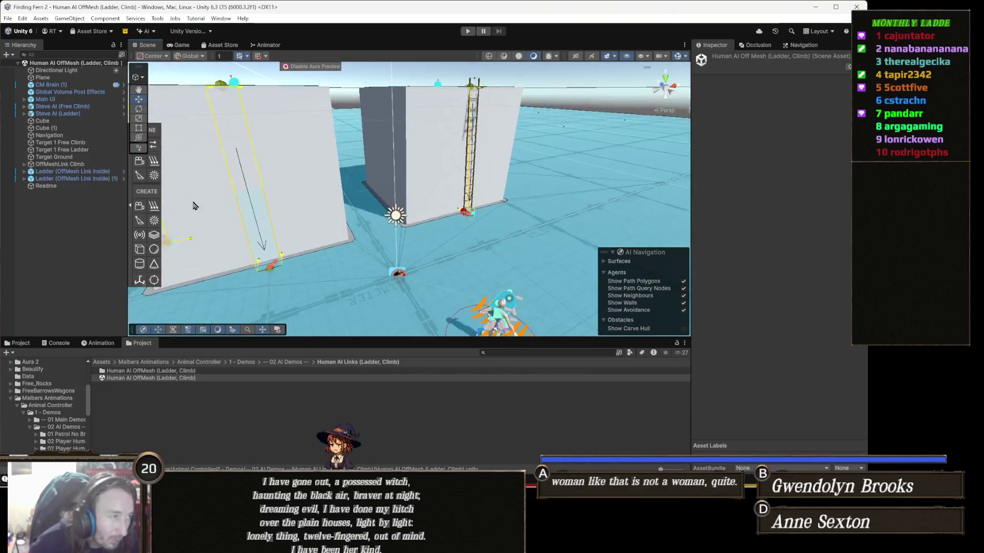
{"action": "left_click", "coordinate": [90, 143]}
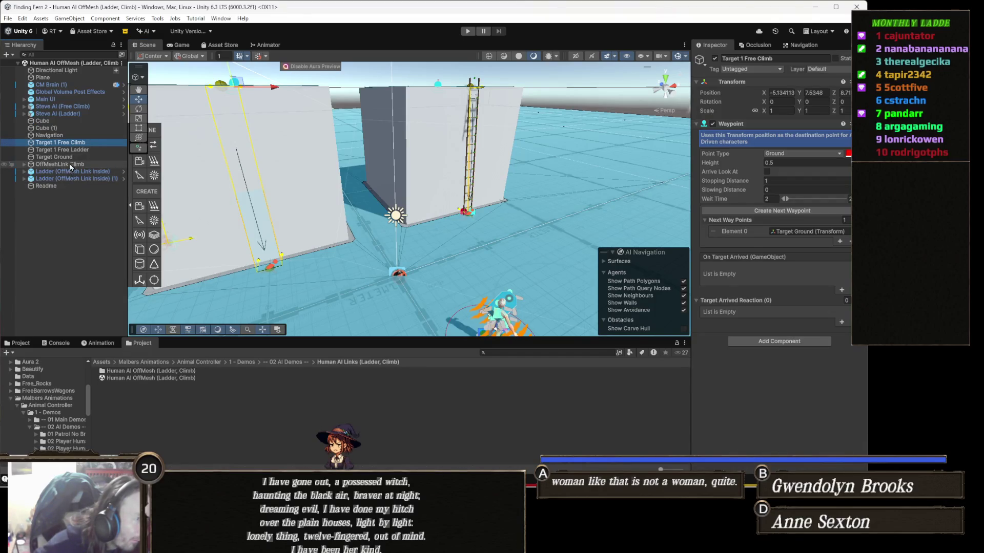
Inspect Ladder (OffMesh Link Inside) and its step list, collapse it, and select Steve AI (Free Climb).
{"action": "left_click", "coordinate": [98, 172]}
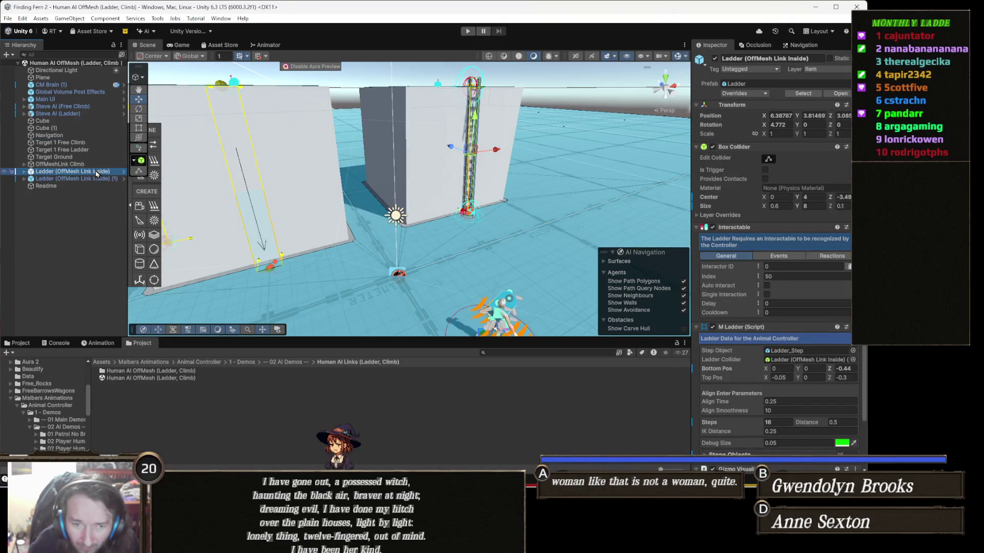
{"action": "key", "text": "Right"}
{"action": "key", "text": "Down"}
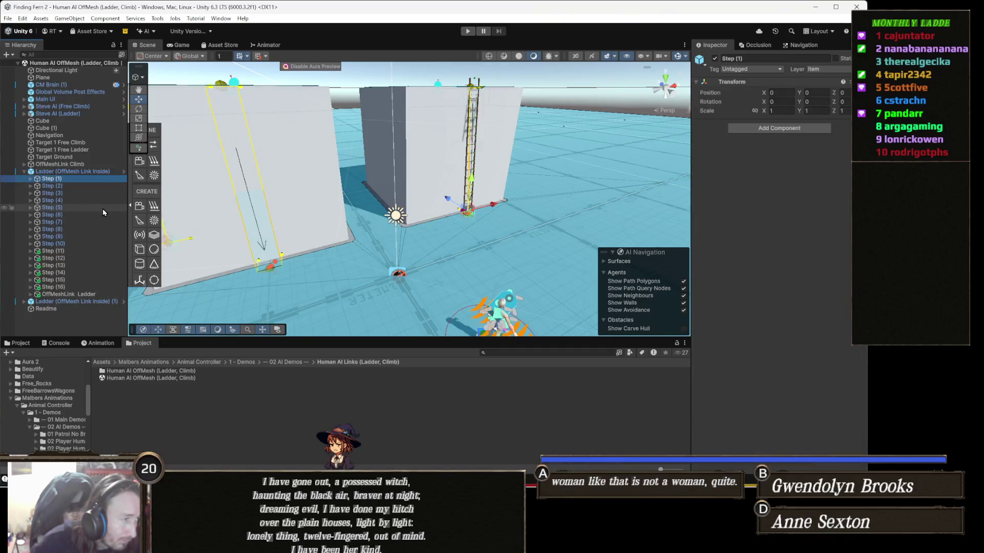
{"action": "key", "text": "Down"}
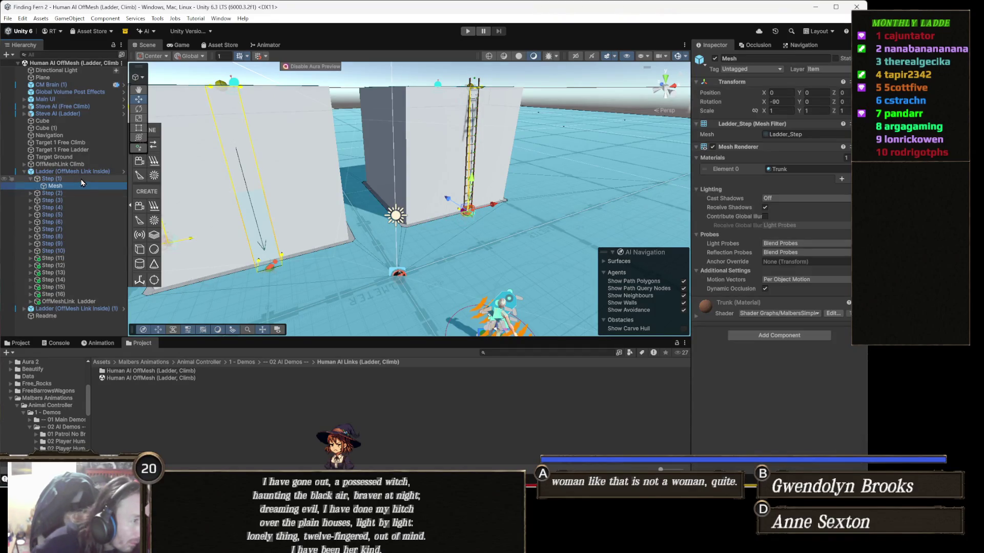
{"action": "key", "text": "Left"}
{"action": "key", "text": "Left"}
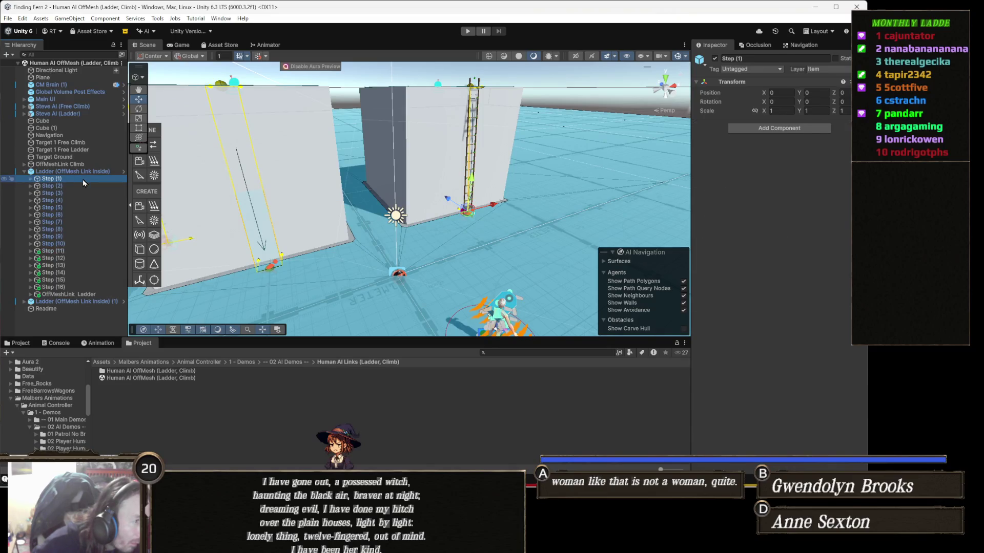
{"action": "key", "text": "Left"}
{"action": "key", "text": "Left"}
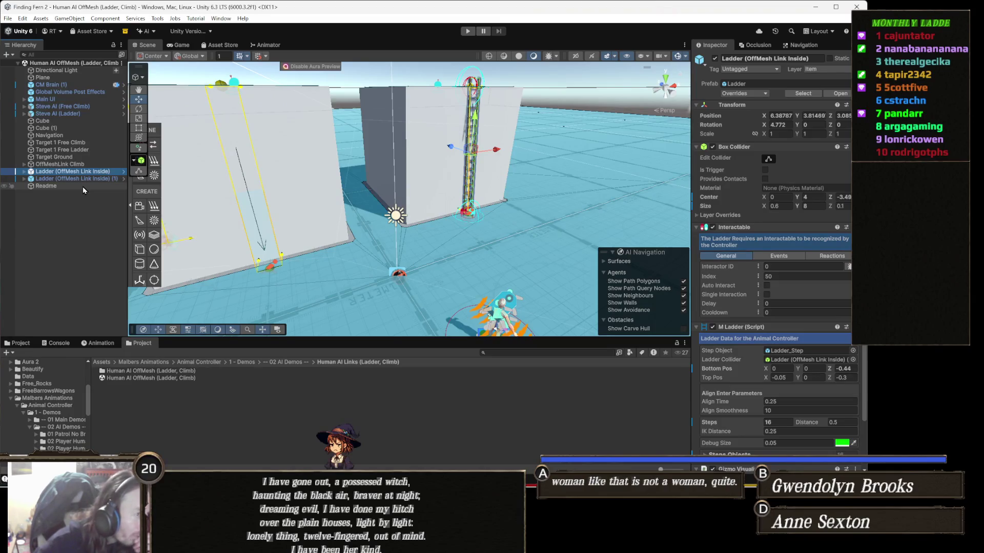
{"action": "left_click", "coordinate": [94, 107]}
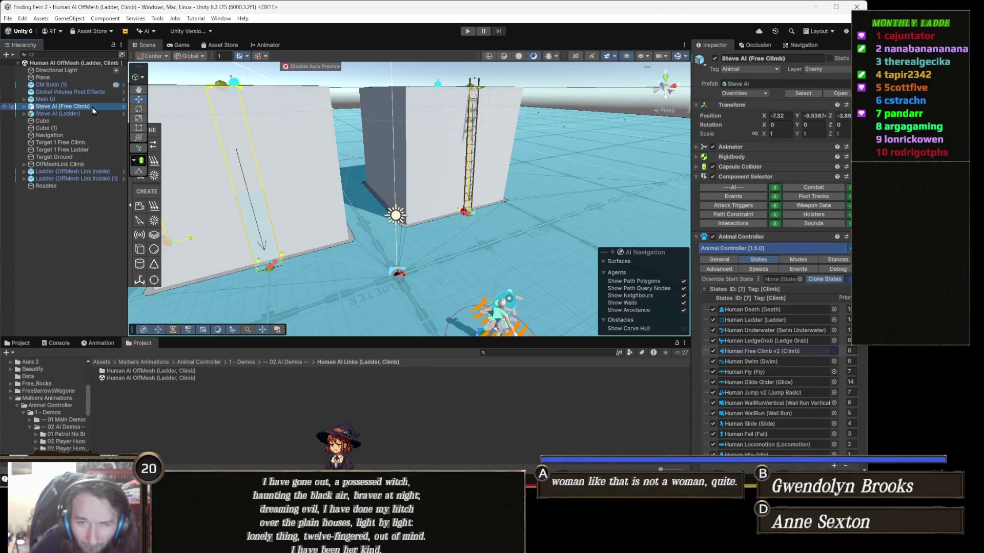
Ping Steve AI's AI Control and Brain target and view Target 1 Free Ladder's Waypoint settings.
{"action": "key", "text": "Right"}
{"action": "left_click", "coordinate": [93, 112]}
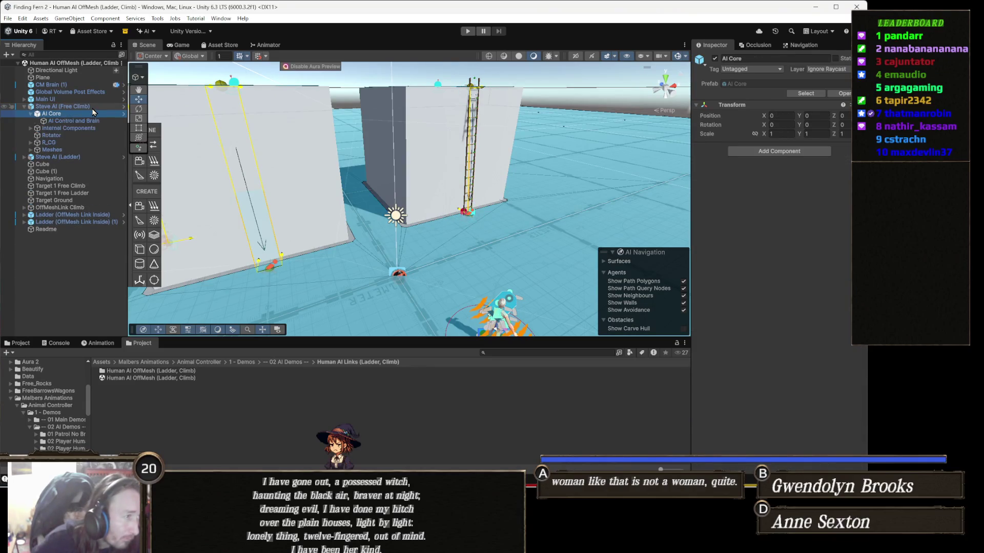
{"action": "key", "text": "Down"}
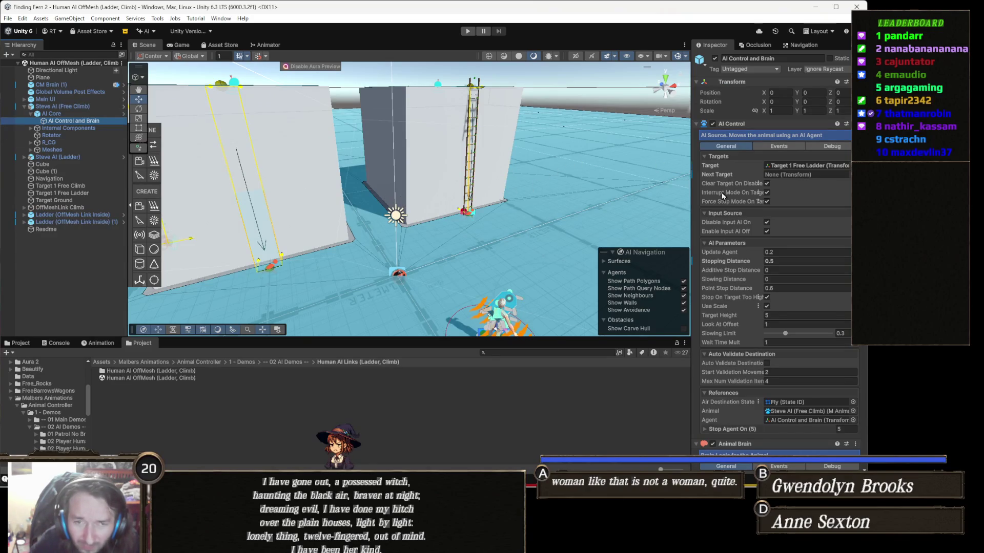
{"action": "left_click", "coordinate": [802, 169]}
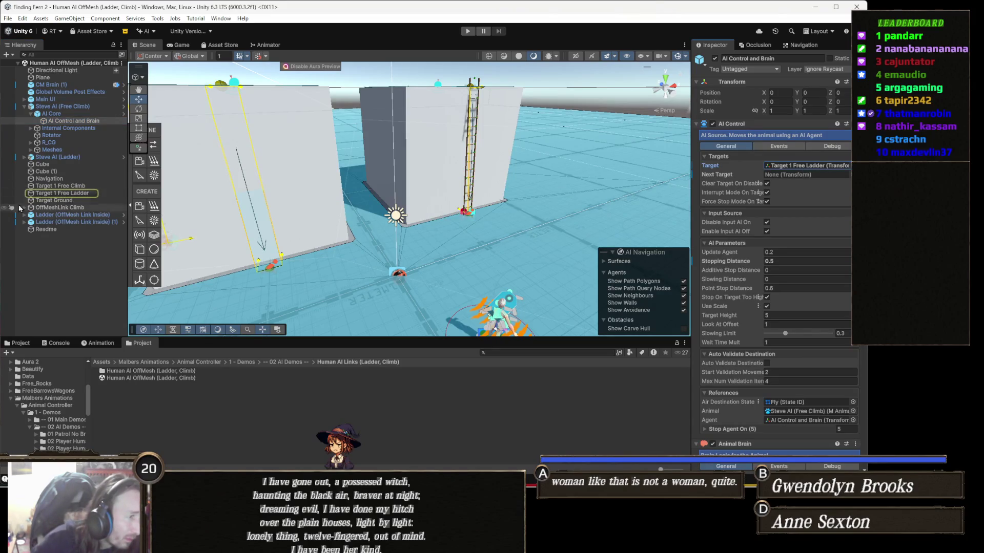
{"action": "left_click", "coordinate": [108, 193]}
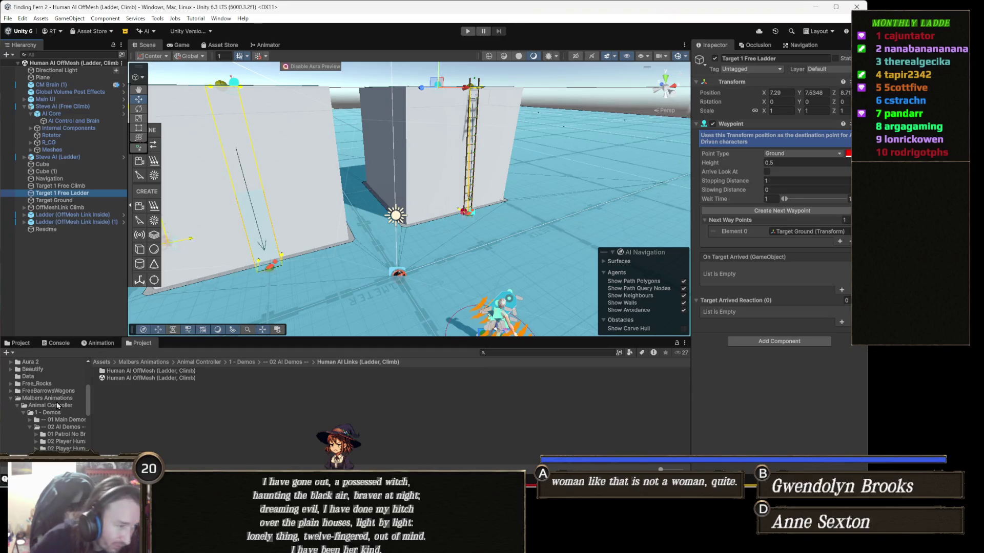
Browse to 1 - Demos > 01 Main Demos and open the PlayGround Human (3 - Assasin Creed) scene.
{"action": "left_click", "coordinate": [290, 362]}
{"action": "left_click", "coordinate": [250, 363]}
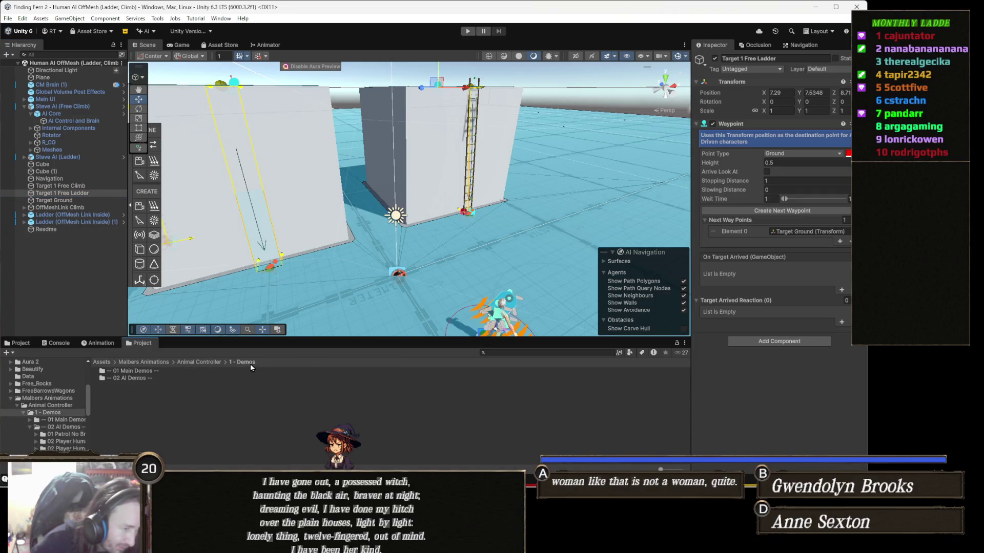
{"action": "double_click", "coordinate": [142, 375]}
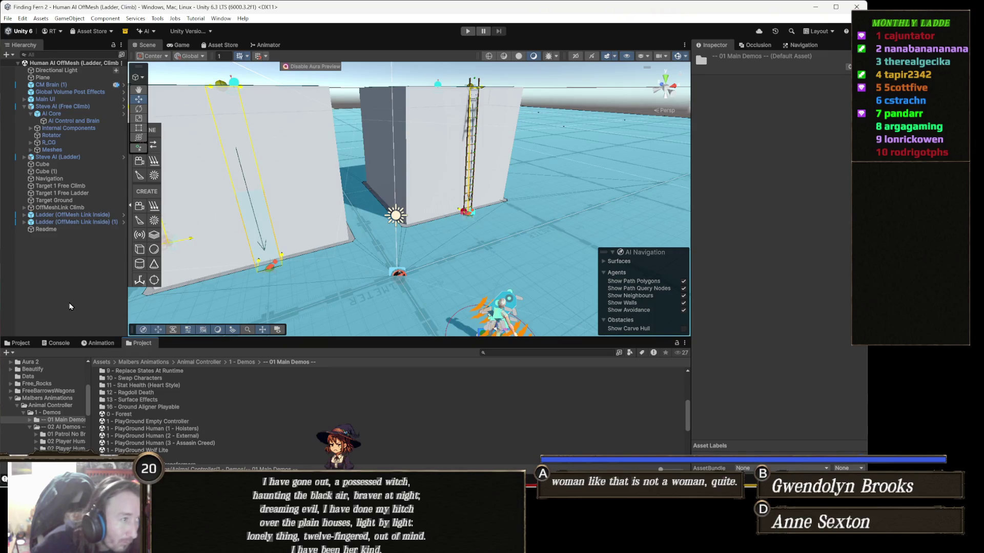
{"action": "left_click", "coordinate": [101, 197]}
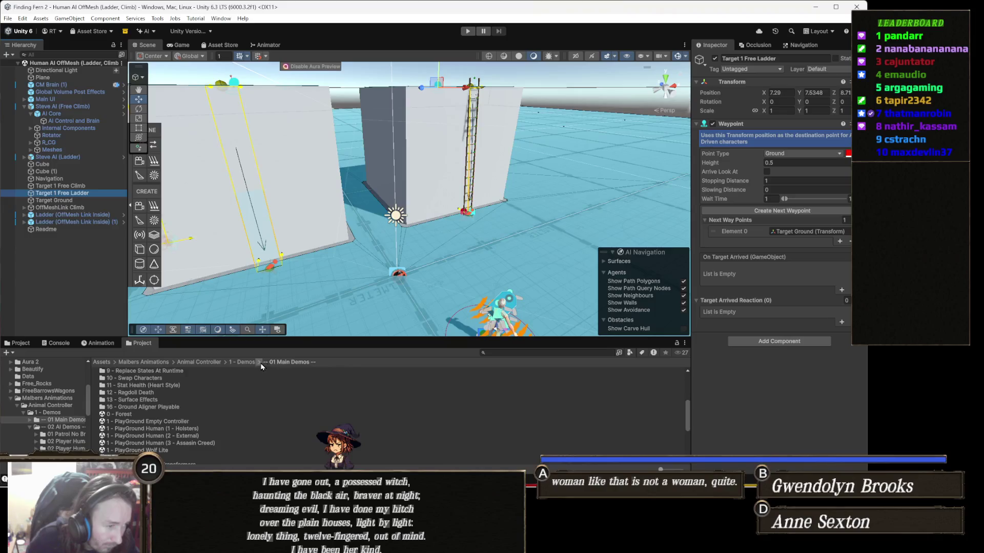
{"action": "scroll", "coordinate": [174, 448], "scroll_direction": "up", "scroll_amount": 3}
{"action": "scroll", "coordinate": [174, 447], "scroll_direction": "up", "scroll_amount": 3}
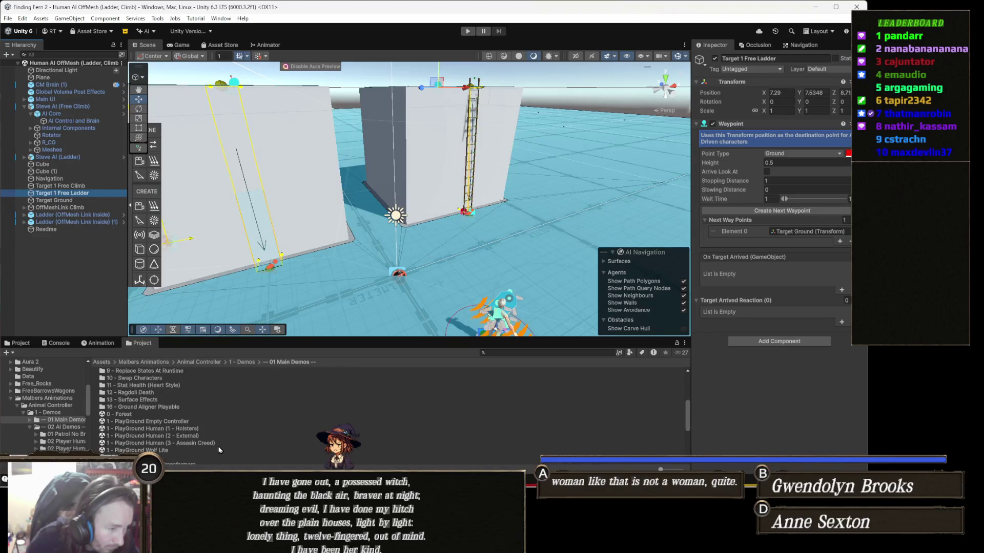
{"action": "scroll", "coordinate": [199, 432], "scroll_direction": "down", "scroll_amount": 5}
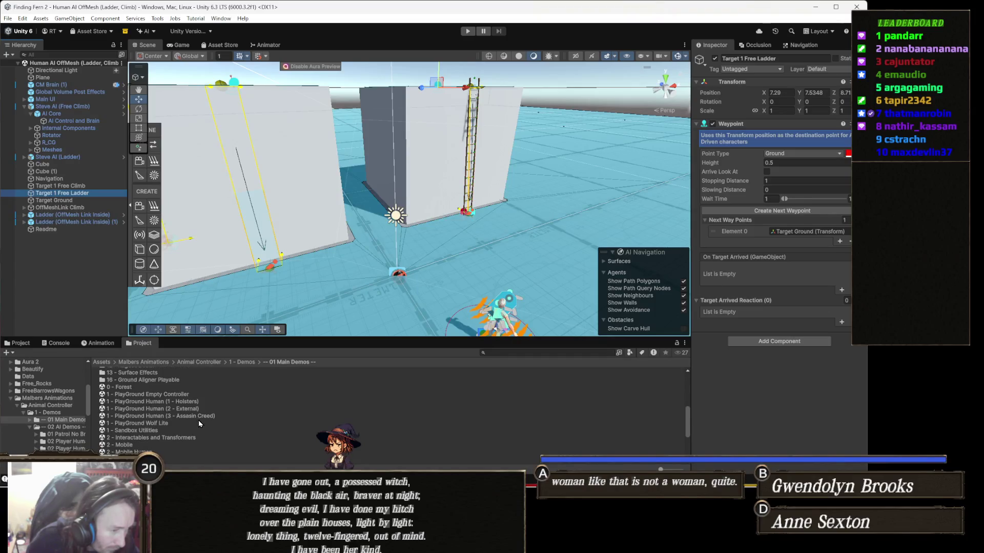
{"action": "double_click", "coordinate": [198, 418]}
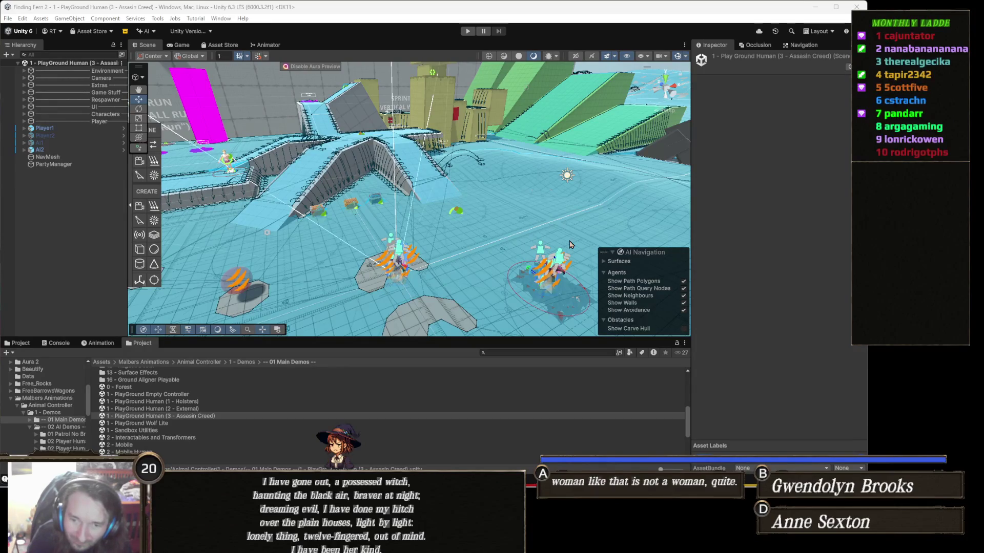
Add a Waypoint component to Player1 by searching 'way', then enter Play mode.
{"action": "left_click", "coordinate": [59, 129]}
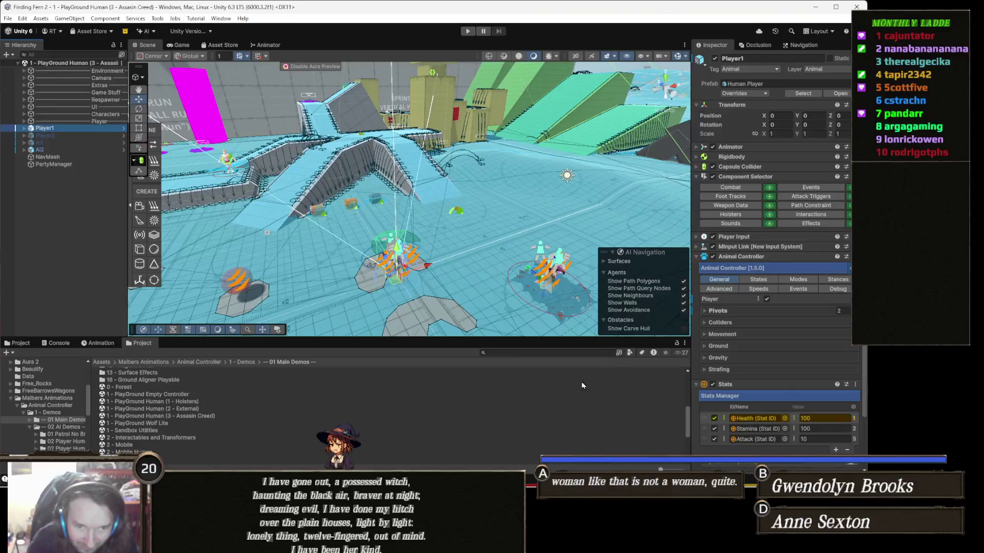
{"action": "scroll", "coordinate": [828, 352], "scroll_direction": "down", "scroll_amount": 3}
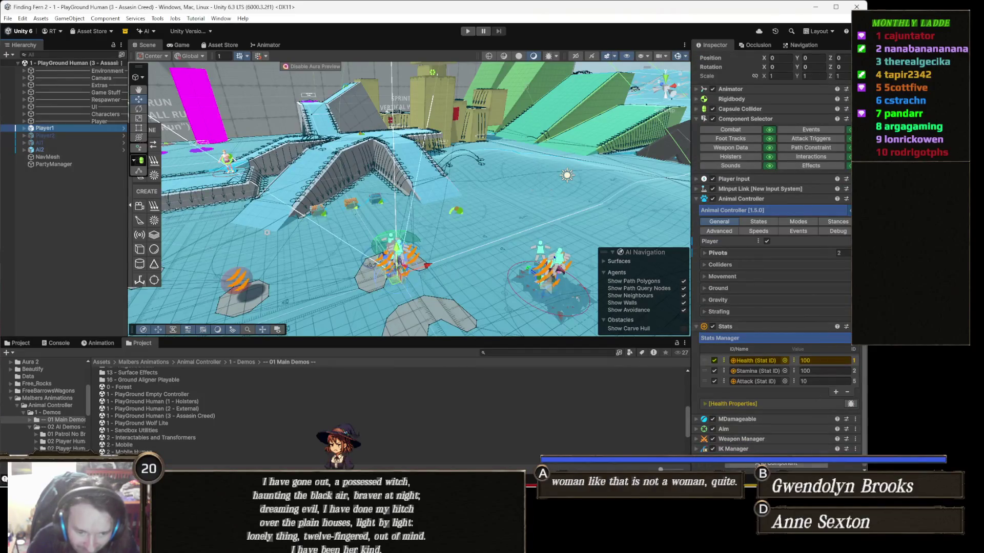
{"action": "left_click", "coordinate": [777, 464]}
{"action": "type", "text": "way"}
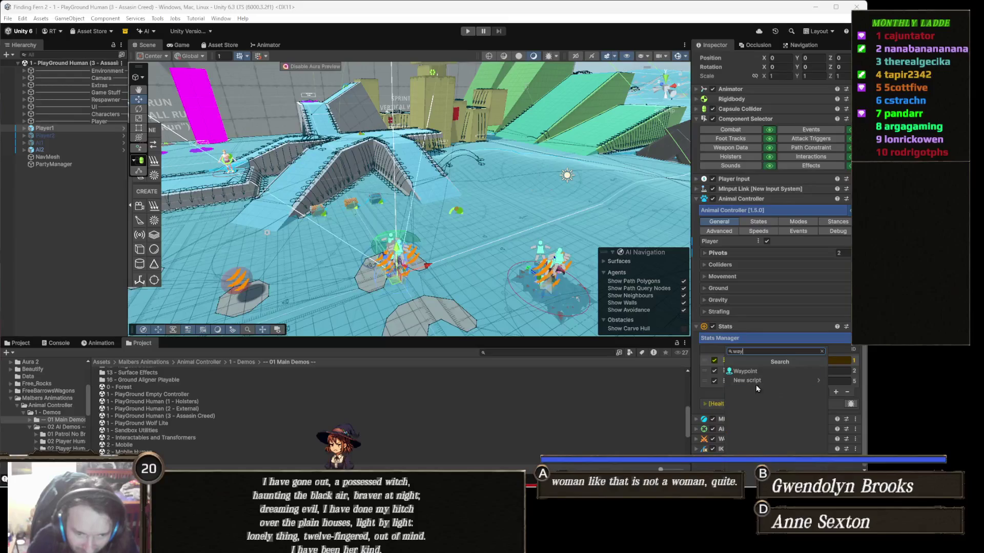
{"action": "left_click", "coordinate": [745, 371]}
{"action": "scroll", "coordinate": [769, 384], "scroll_direction": "down", "scroll_amount": 10}
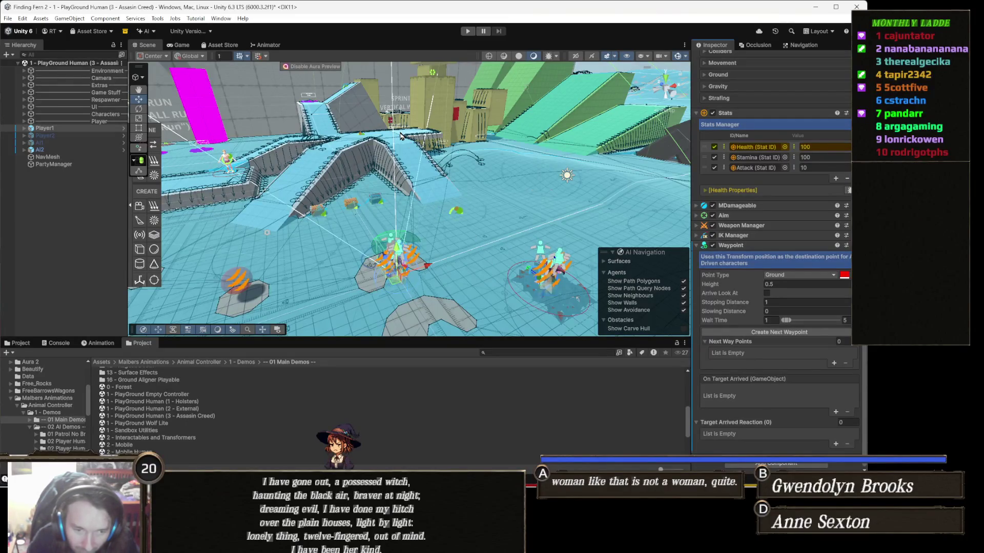
{"action": "left_click", "coordinate": [464, 32]}
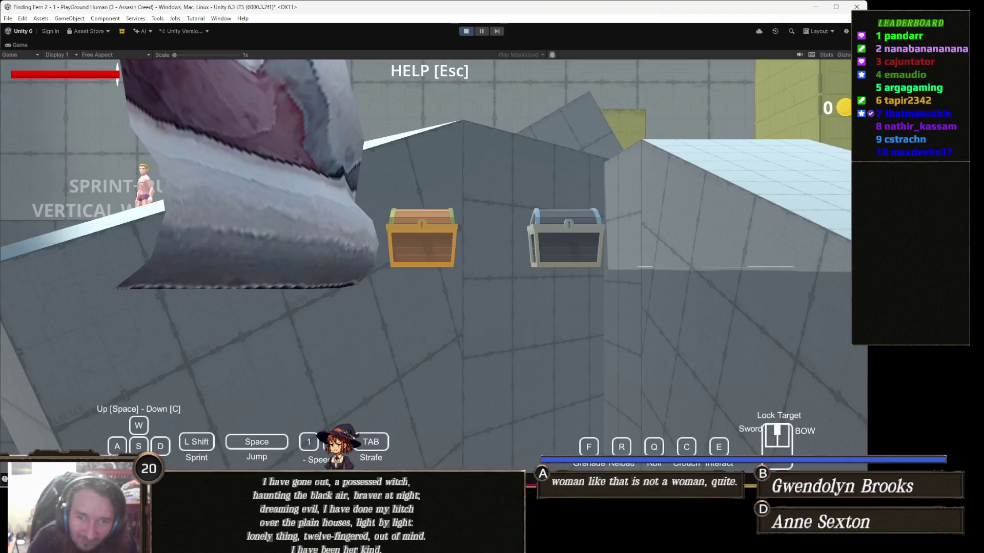
Walk the witch to the grey block's ladder and climb up onto its roof.
{"action": "key", "text": "w"}
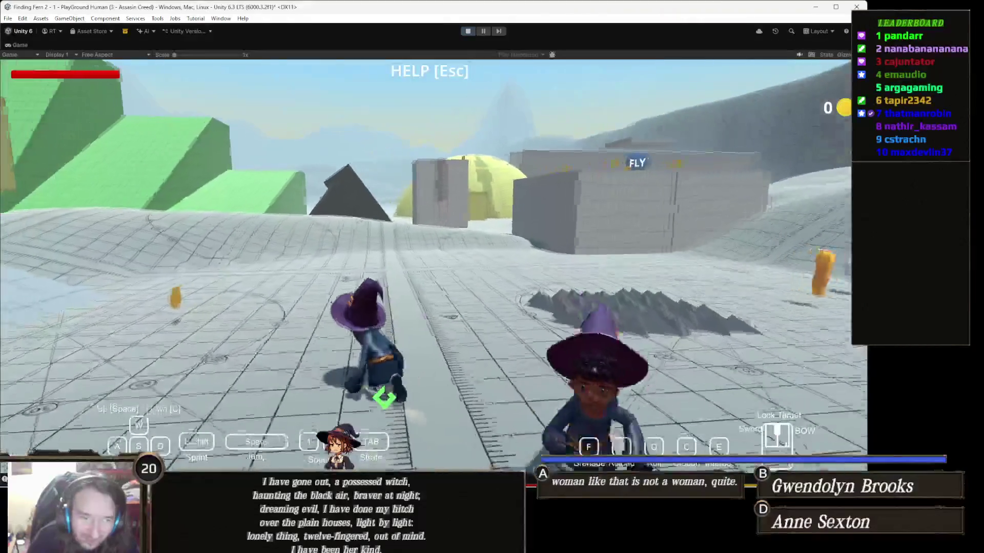
{"action": "key", "text": "w"}
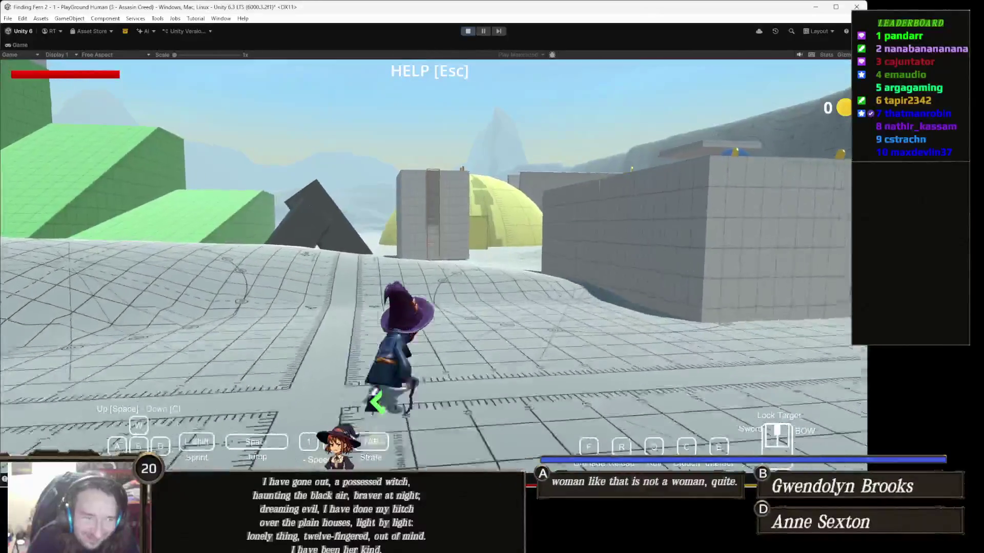
{"action": "key", "text": "w"}
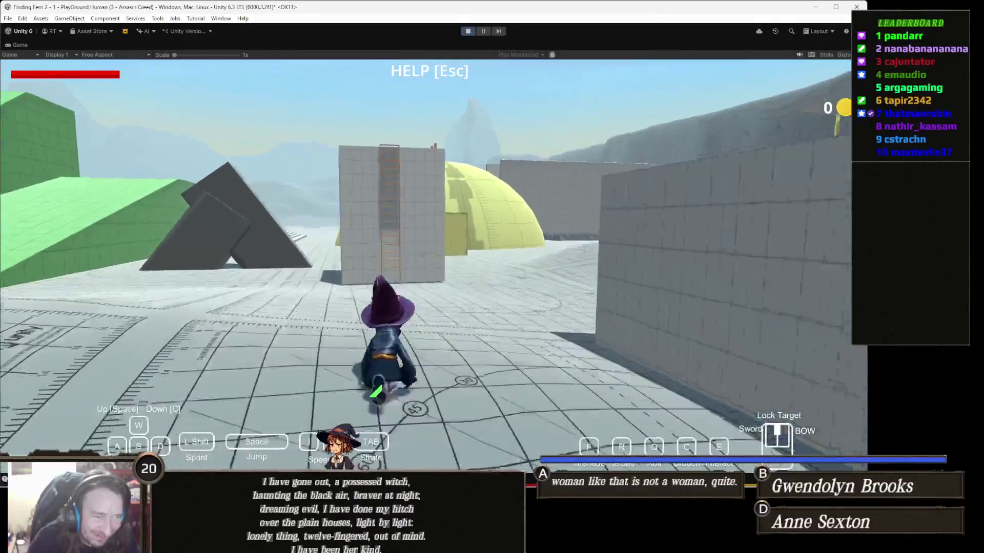
{"action": "key", "text": "w"}
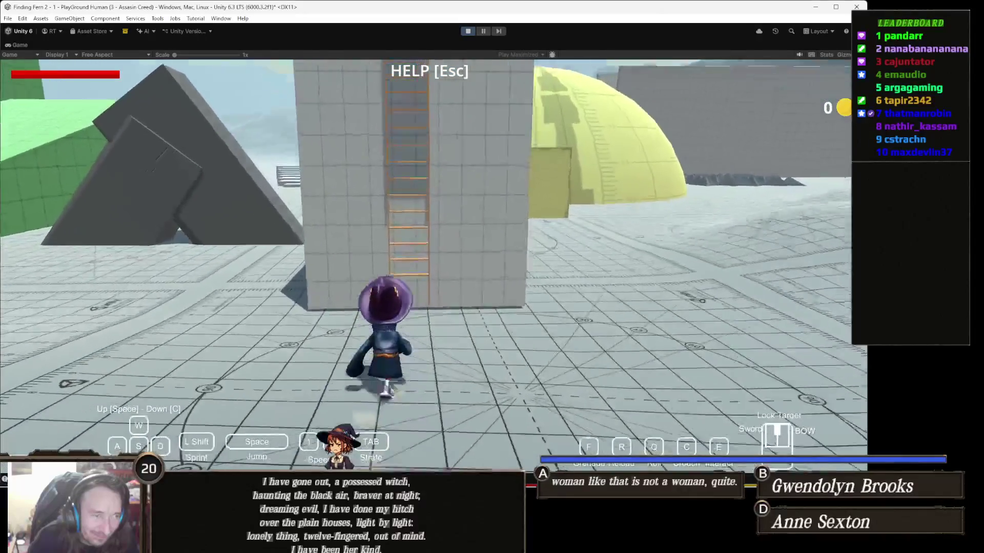
{"action": "key", "text": "space"}
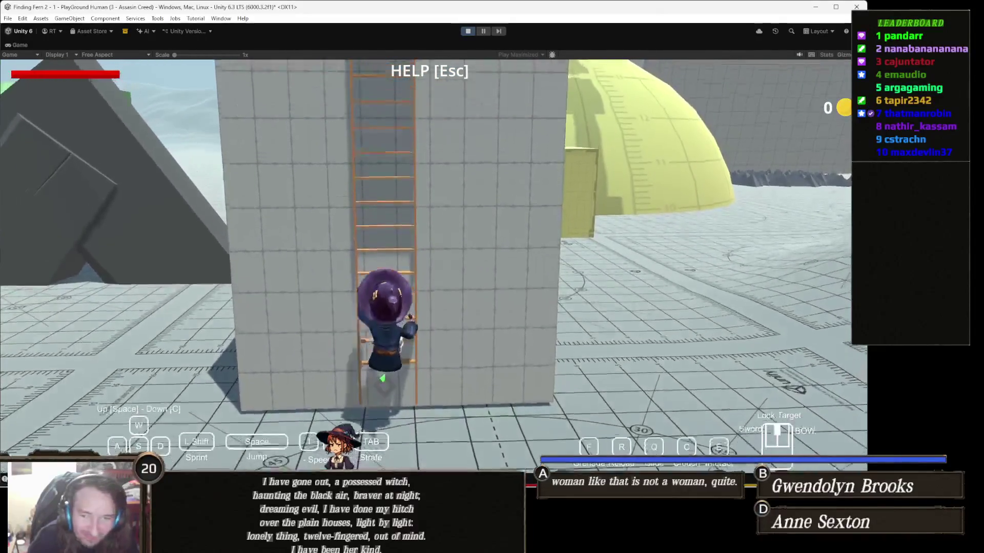
{"action": "key", "text": "space"}
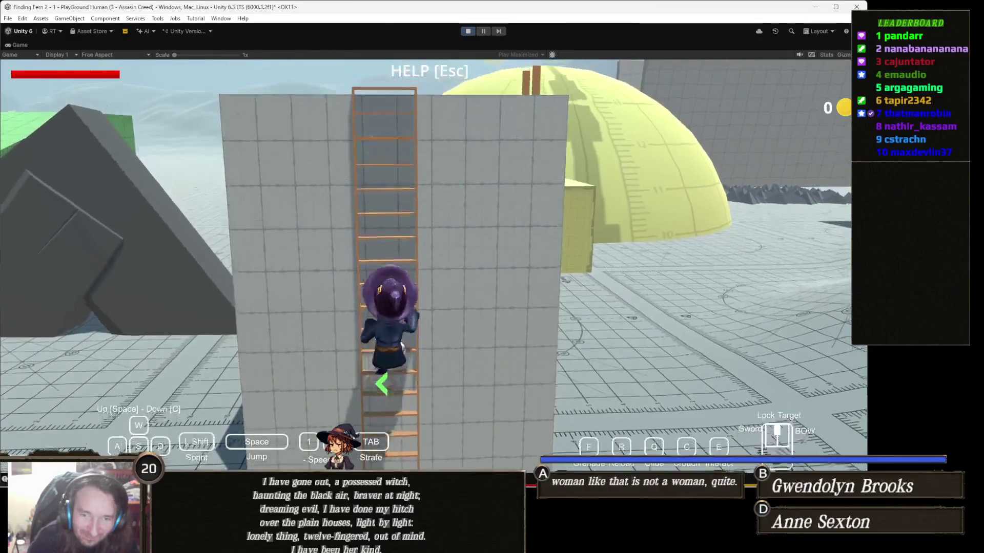
{"action": "key", "text": "space"}
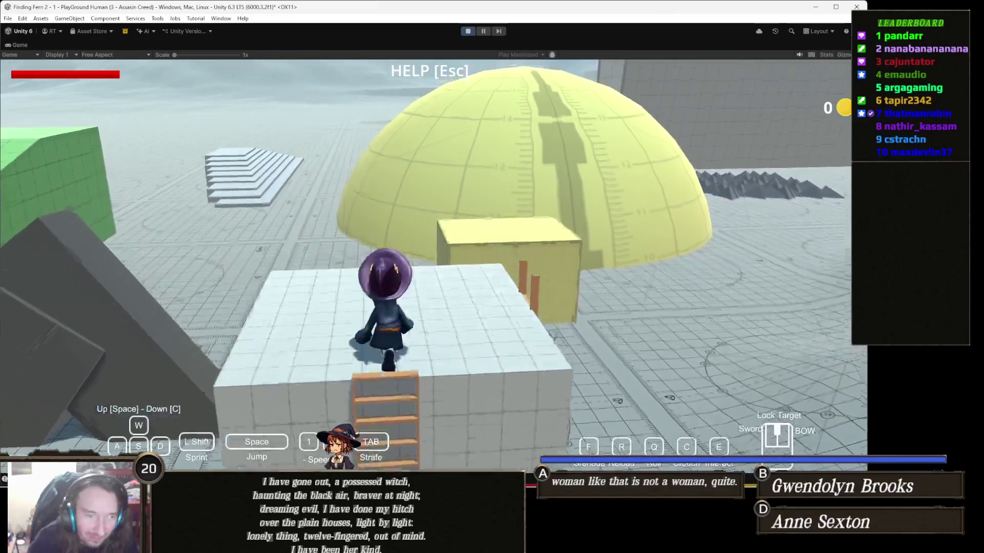
{"action": "key", "text": "w"}
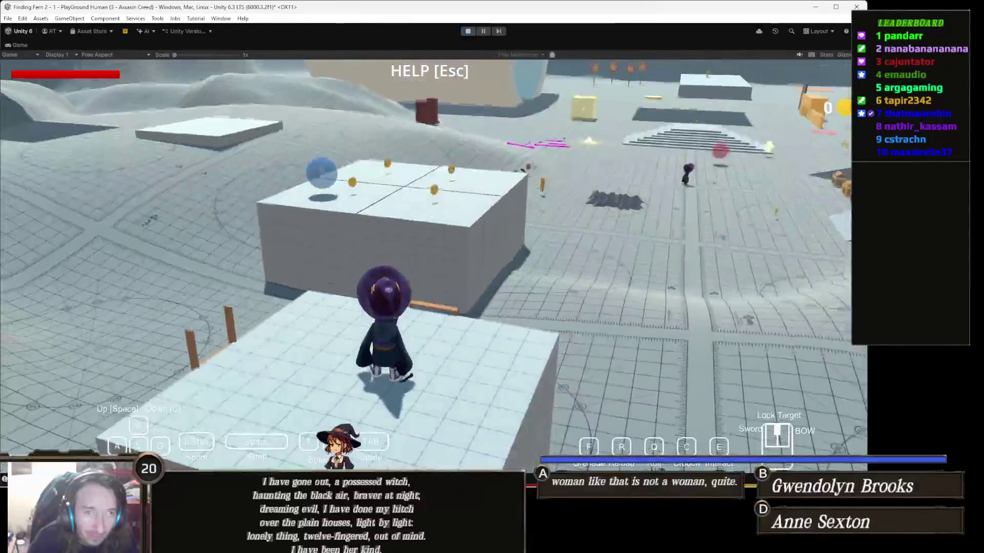
Run the witch off the roof across the arena to the base of the ladder tower.
{"action": "key", "text": "w"}
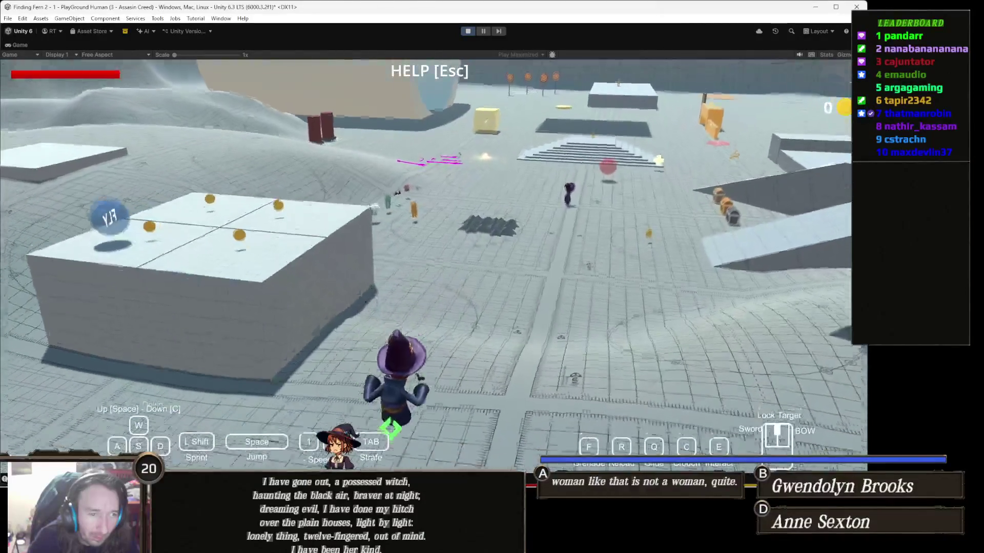
{"action": "key", "text": "w"}
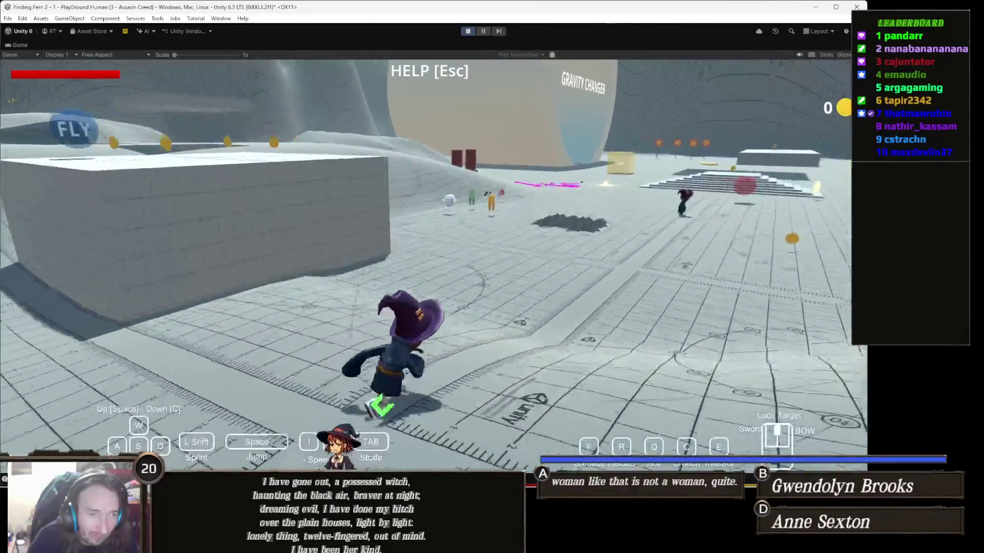
{"action": "key", "text": "w"}
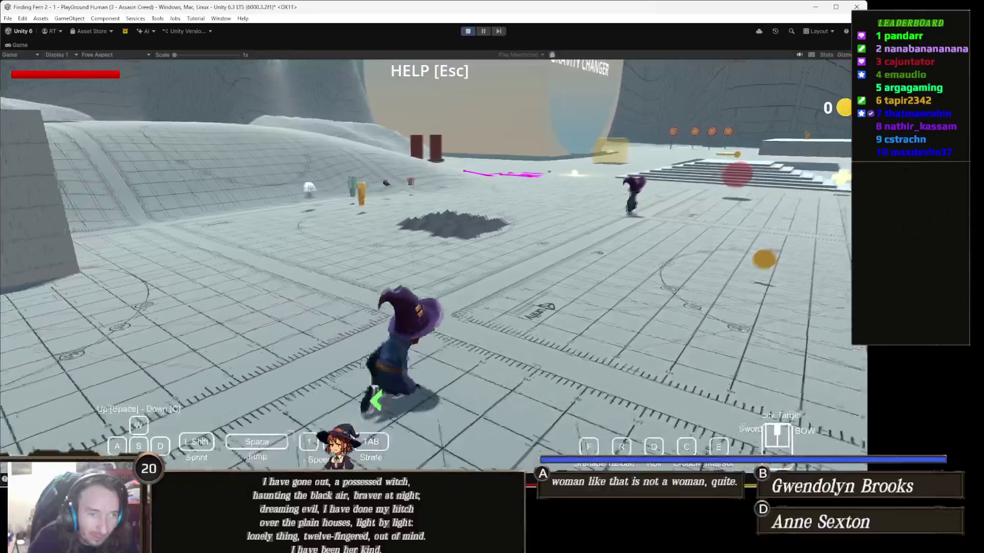
{"action": "key", "text": "w"}
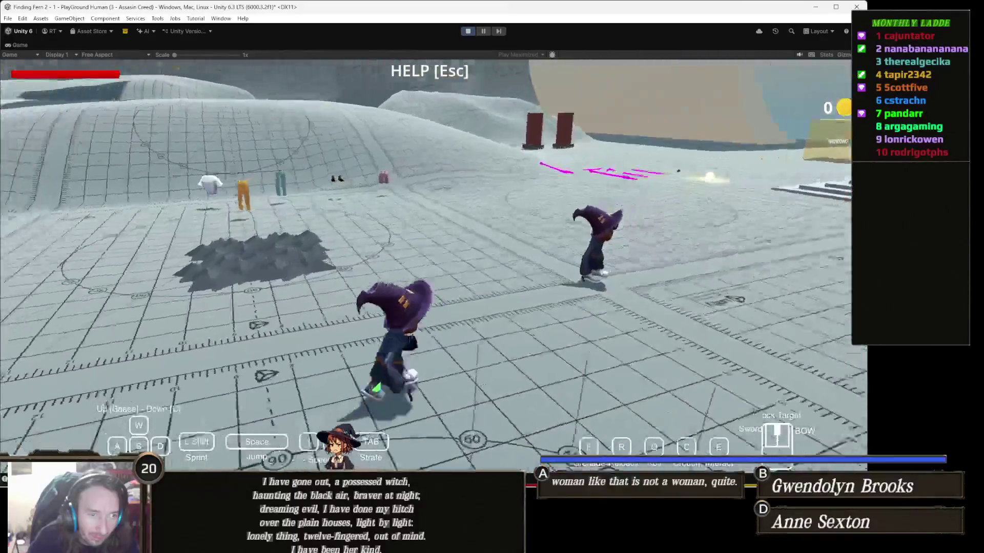
{"action": "key", "text": "w"}
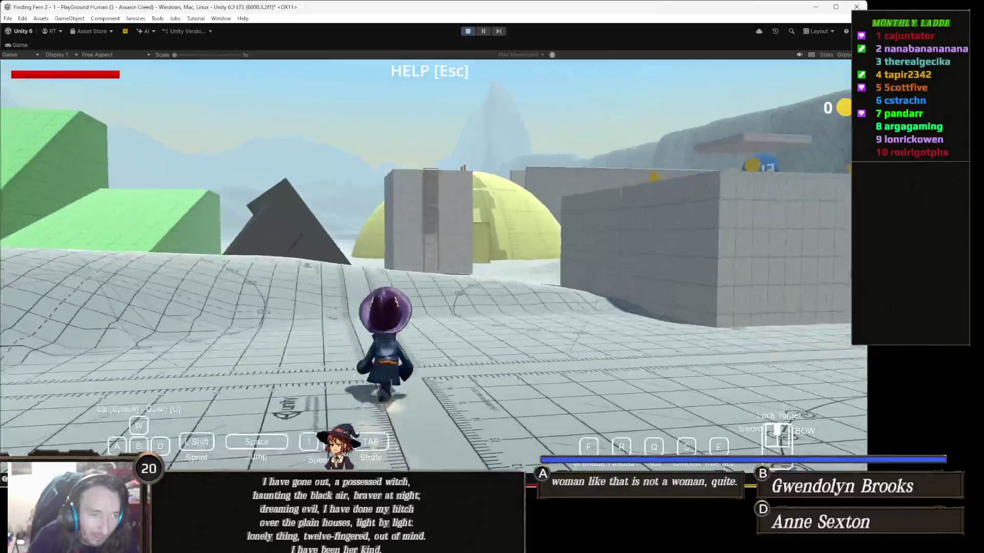
{"action": "key", "text": "w"}
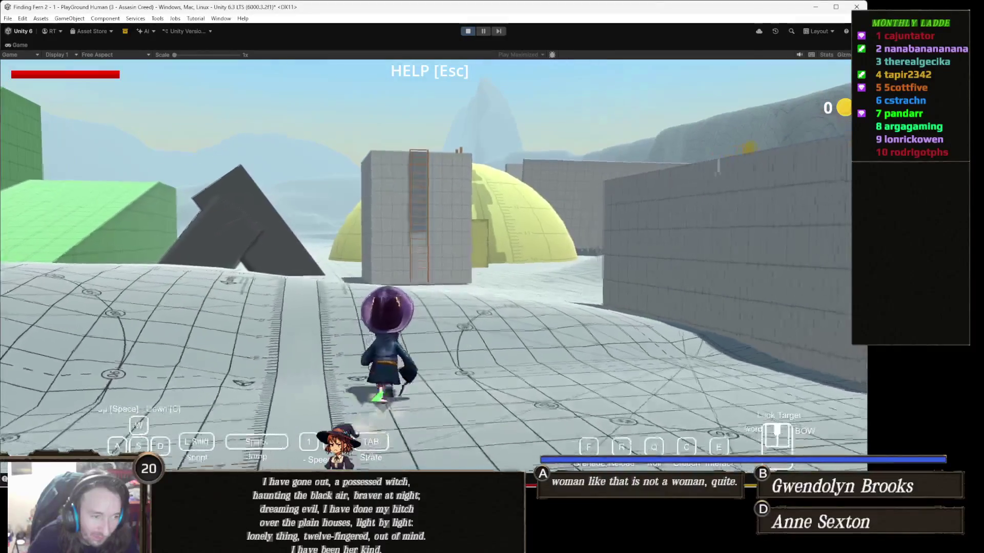
{"action": "key", "text": "w"}
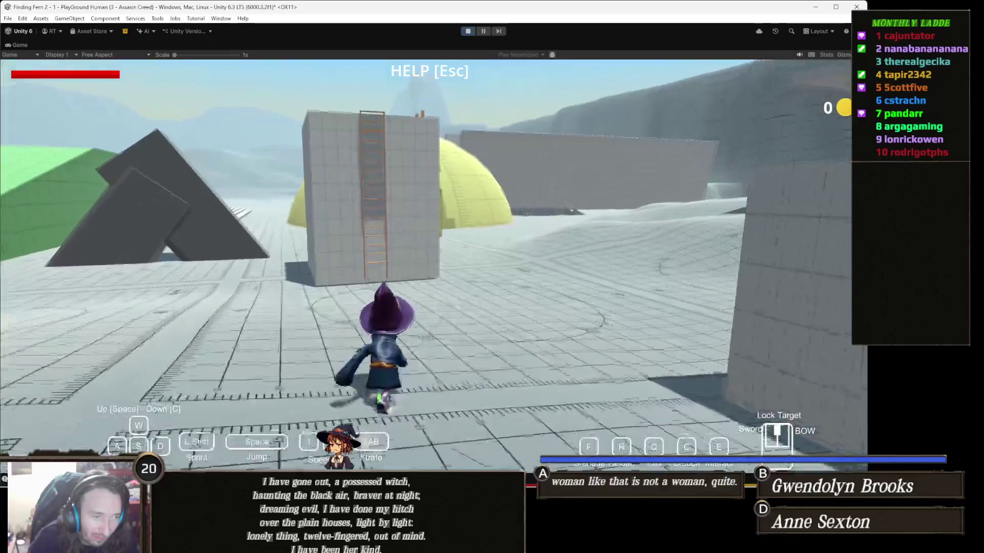
{"action": "key", "text": "w"}
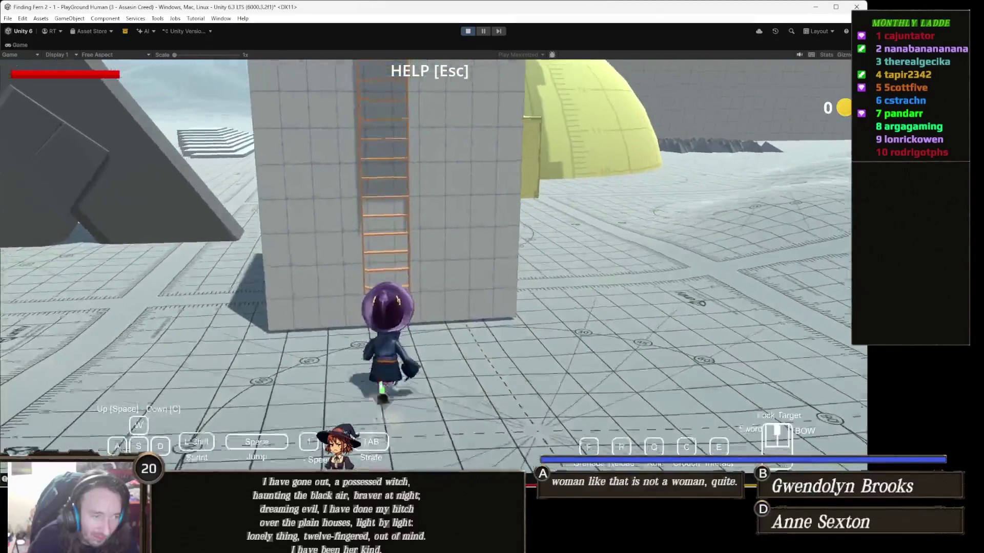
Climb the ladder onto the tower roof and pause the game.
{"action": "key", "text": "space"}
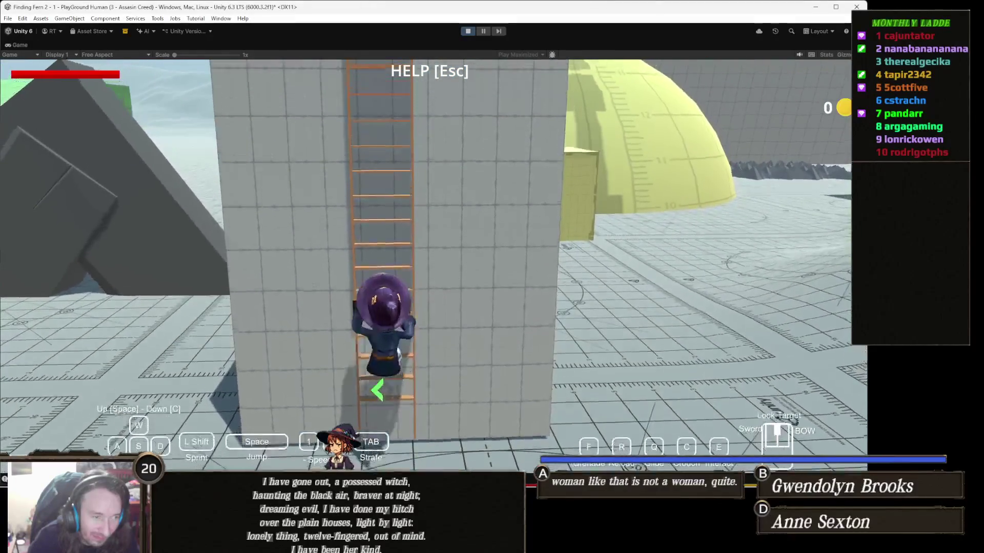
{"action": "key", "text": "space"}
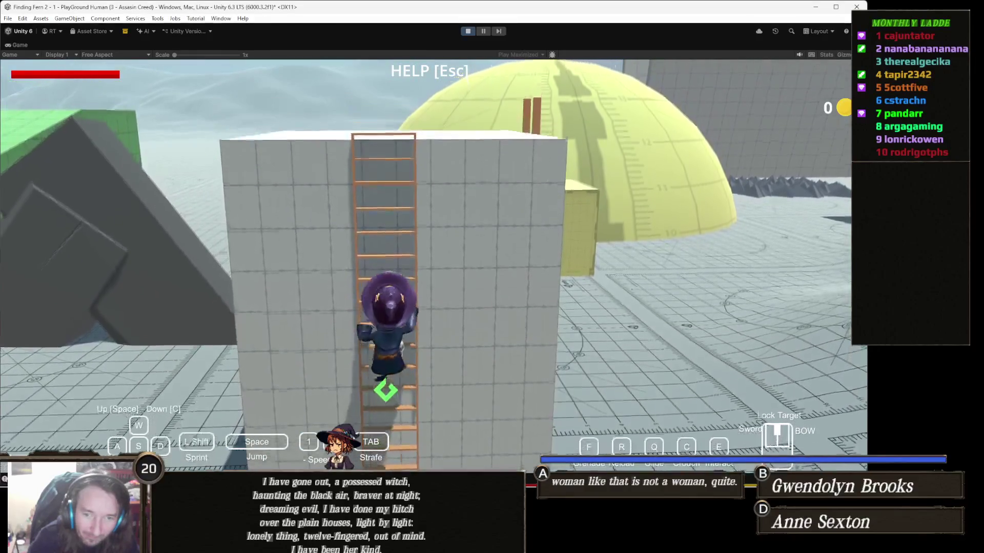
{"action": "key", "text": "space"}
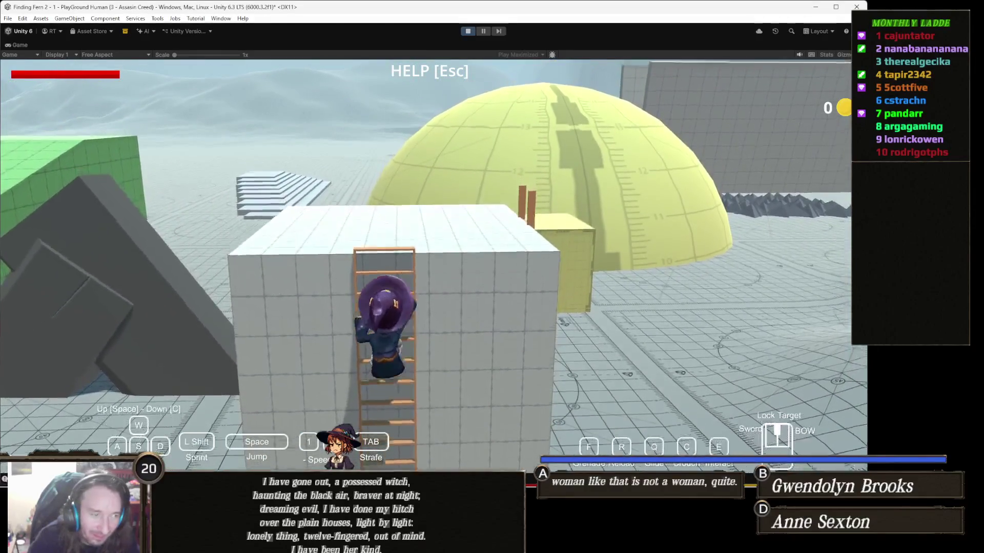
{"action": "key", "text": "space"}
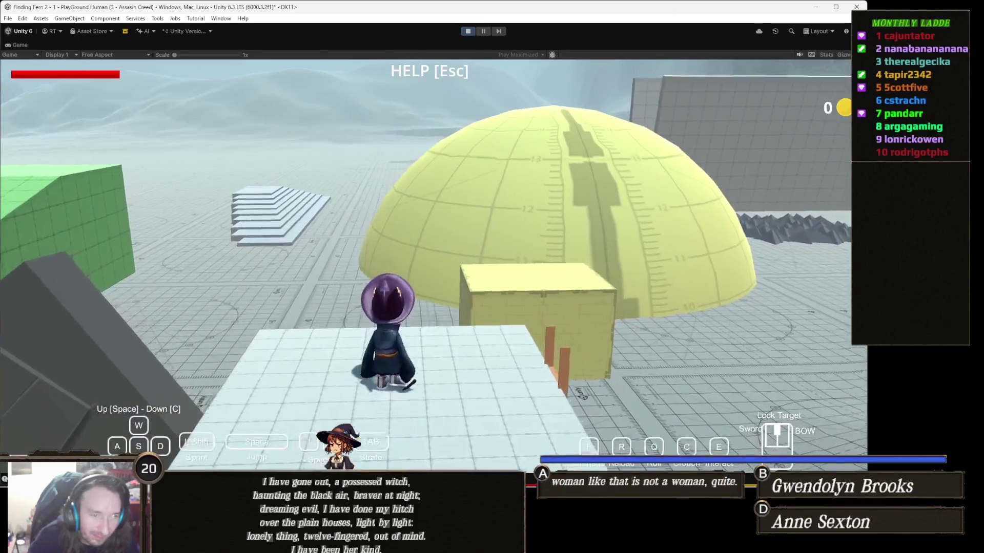
{"action": "key", "text": "ctrl+shift+p"}
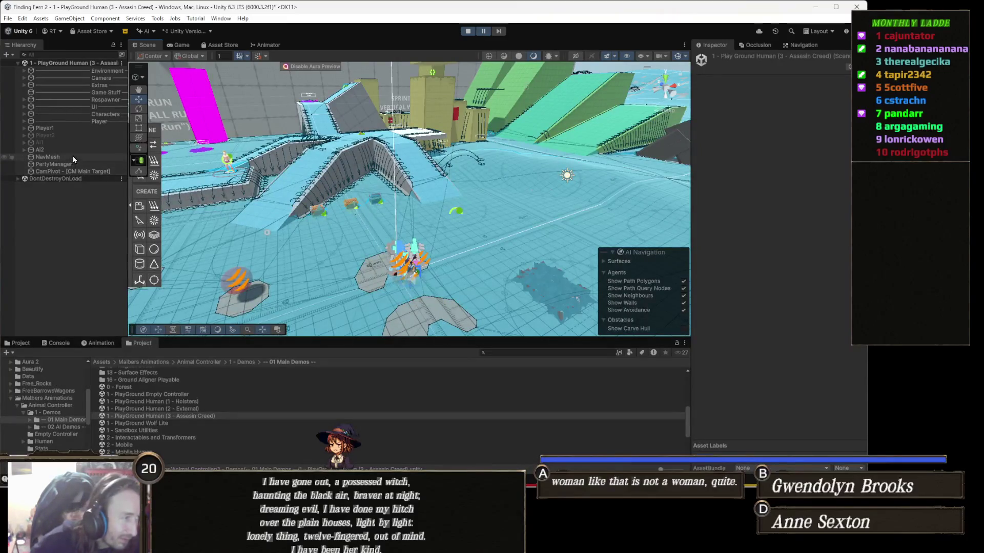
Select Ai2's AI Control and Brain child and clear Player1 from its Target field.
{"action": "left_click", "coordinate": [77, 153]}
{"action": "key", "text": "Right"}
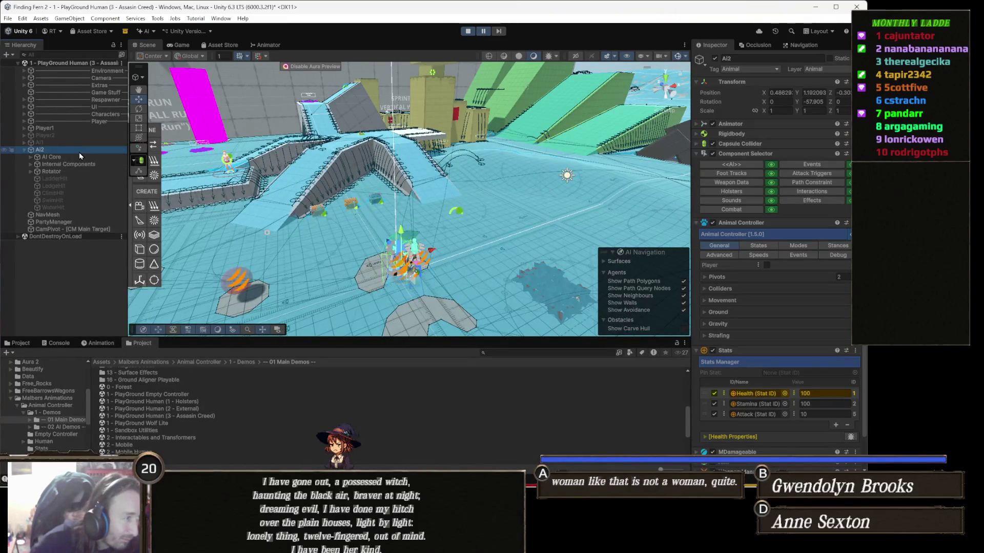
{"action": "key", "text": "Down"}
{"action": "key", "text": "Right"}
{"action": "key", "text": "Down"}
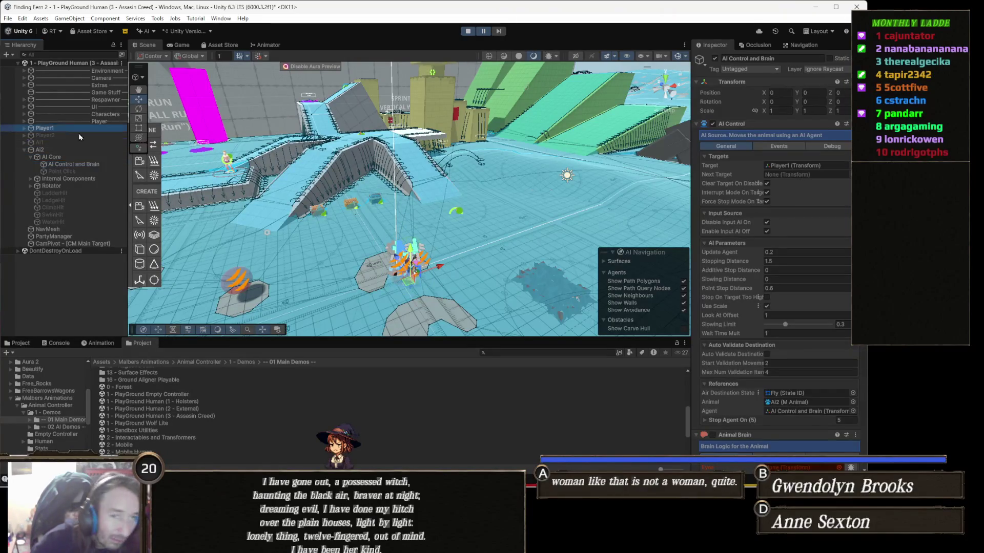
{"action": "right_click", "coordinate": [639, 203]}
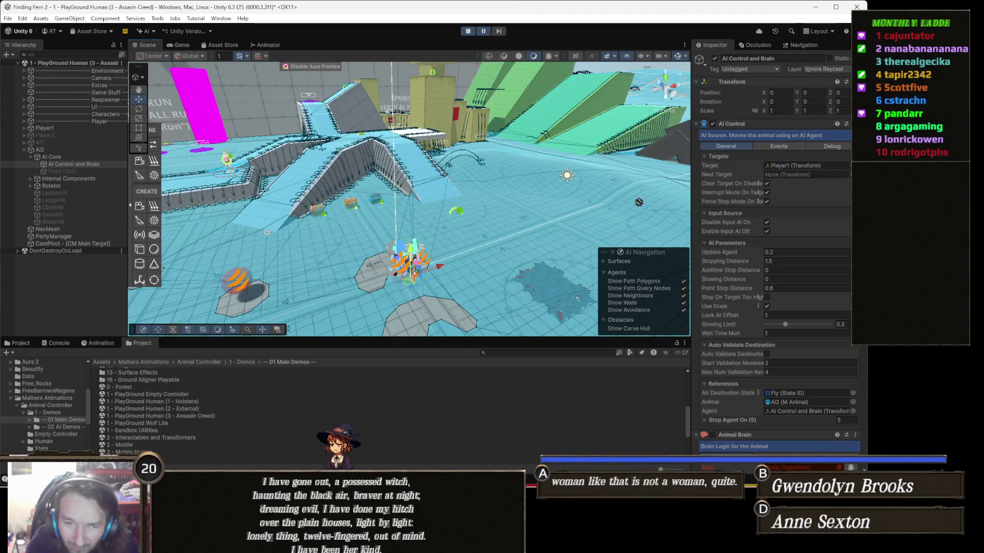
{"action": "left_click", "coordinate": [801, 167]}
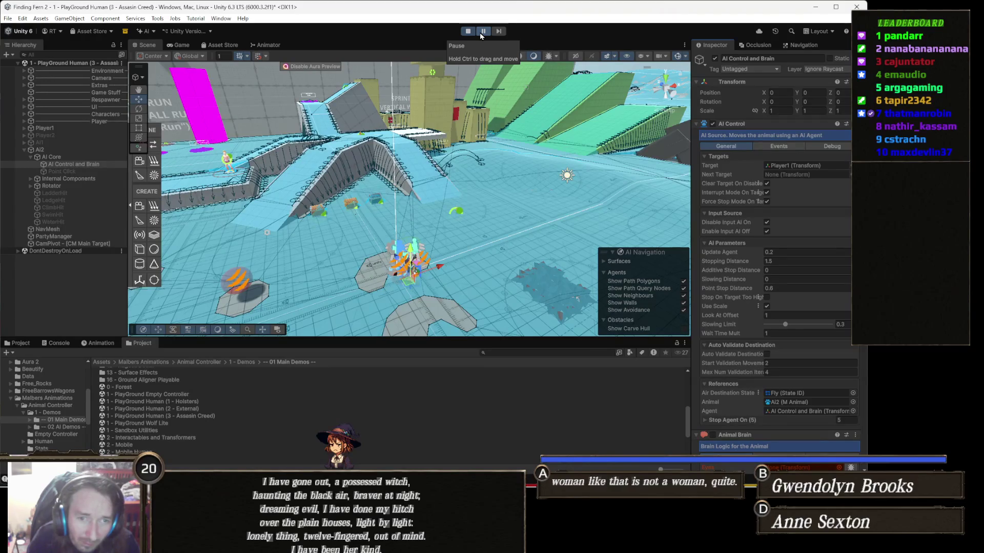
{"action": "left_click", "coordinate": [801, 166]}
{"action": "key", "text": "Delete"}
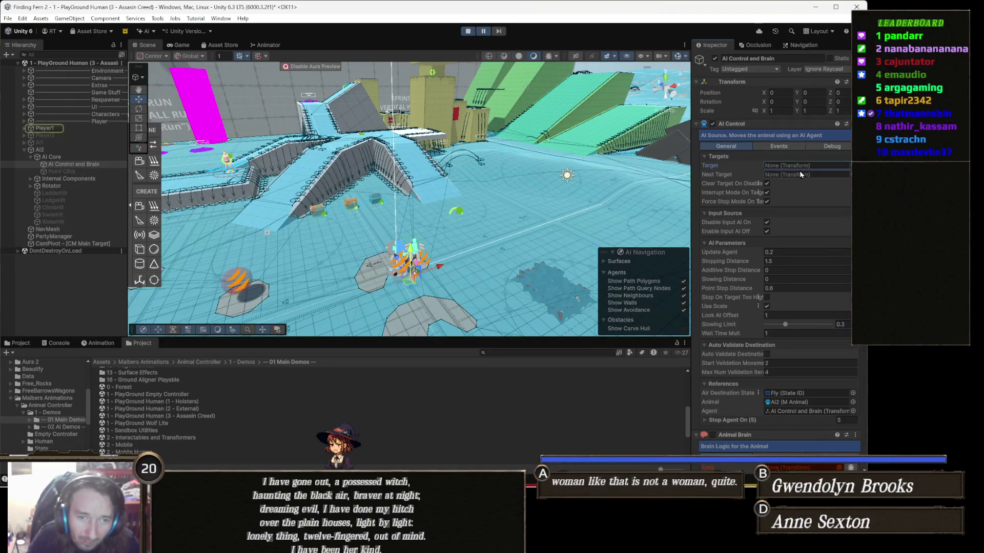
Reselect AI2's AI Control and Brain and drag Player1 back into its Target field.
{"action": "left_click", "coordinate": [485, 32]}
{"action": "left_click", "coordinate": [485, 32]}
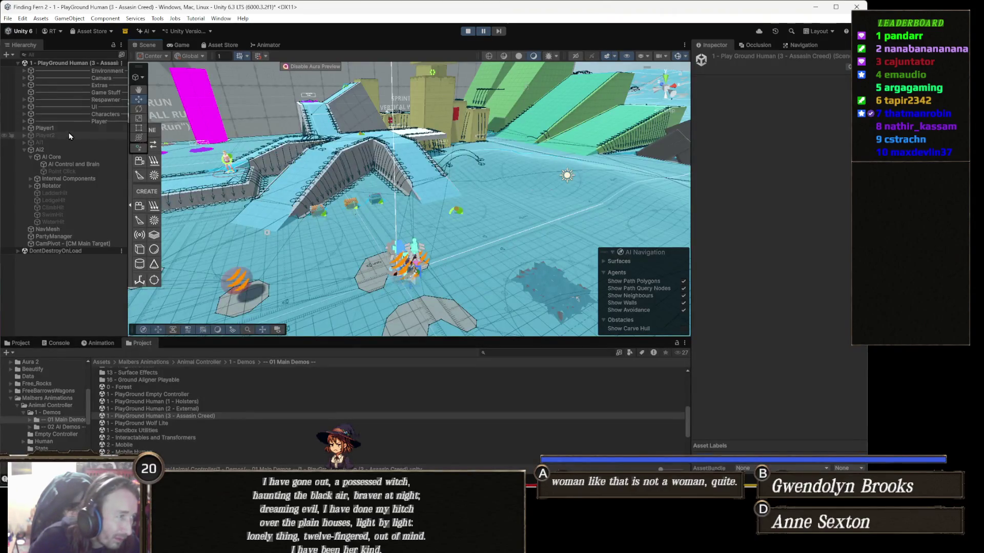
{"action": "left_click", "coordinate": [61, 149]}
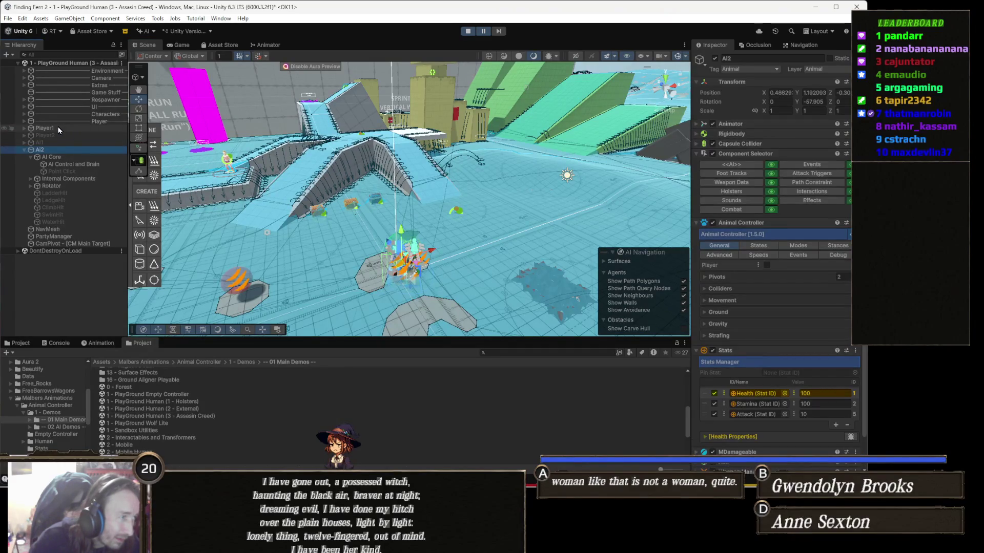
{"action": "left_click", "coordinate": [697, 143]}
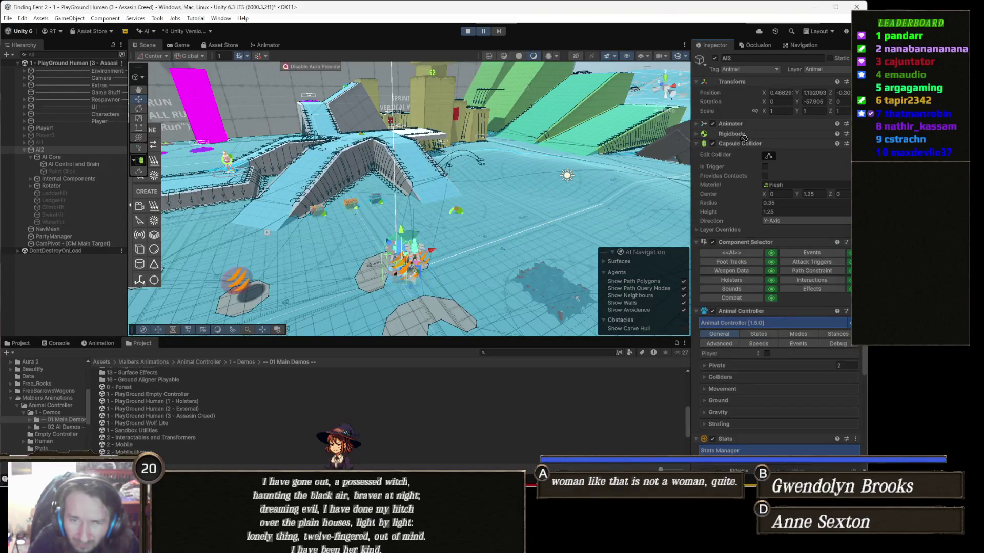
{"action": "left_click", "coordinate": [67, 163]}
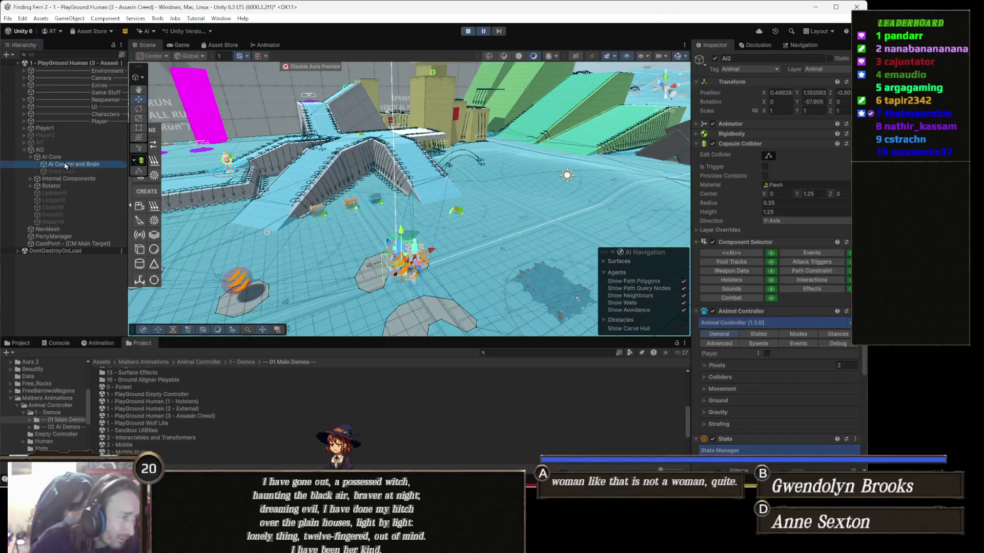
{"action": "mouse_move", "coordinate": [449, 153]}
{"action": "left_mouse_down"}
{"action": "mouse_move", "coordinate": [773, 147]}
{"action": "mouse_move", "coordinate": [802, 167]}
{"action": "left_mouse_up"}
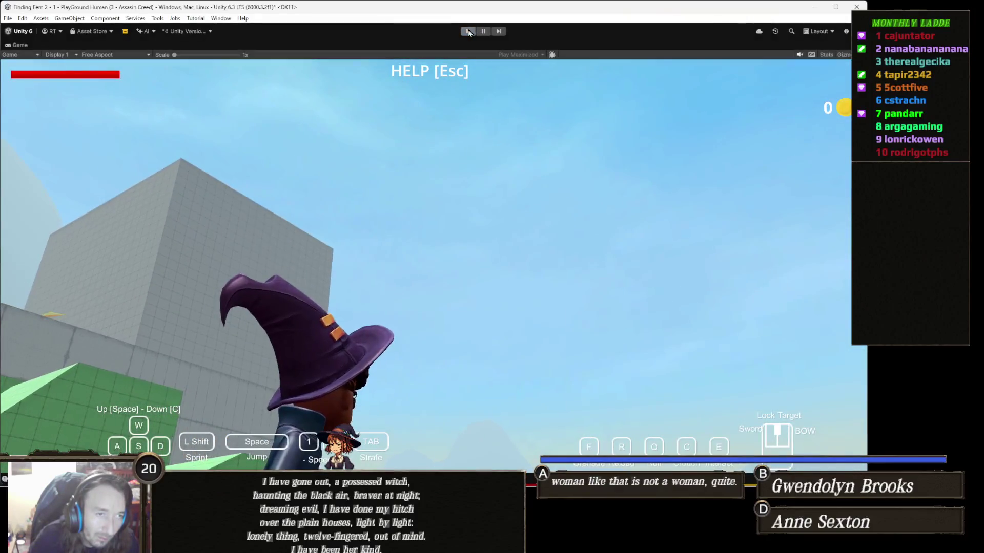
Restart play mode, walk the witch forward briefly, stop, and select AI2 in the scene.
{"action": "left_click", "coordinate": [466, 33]}
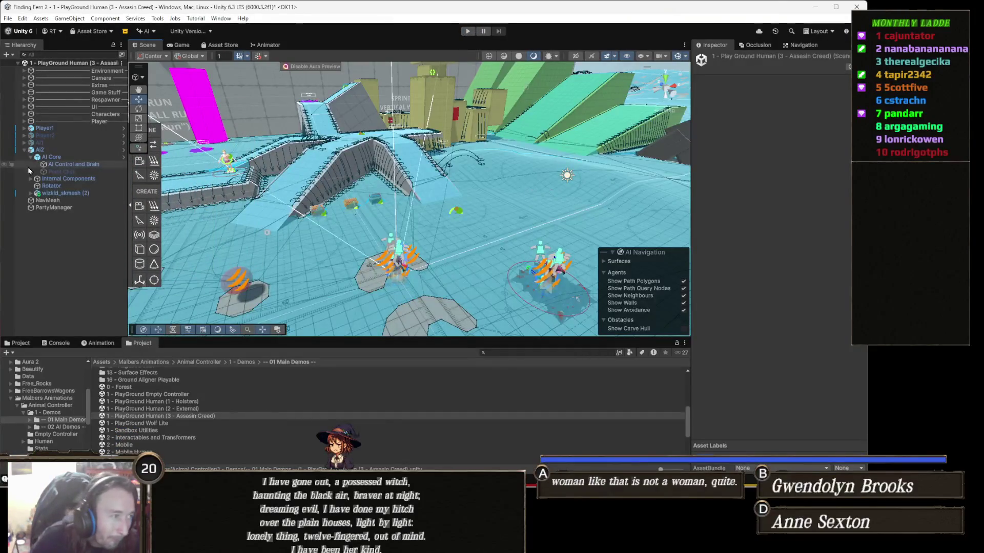
{"action": "left_click", "coordinate": [69, 129]}
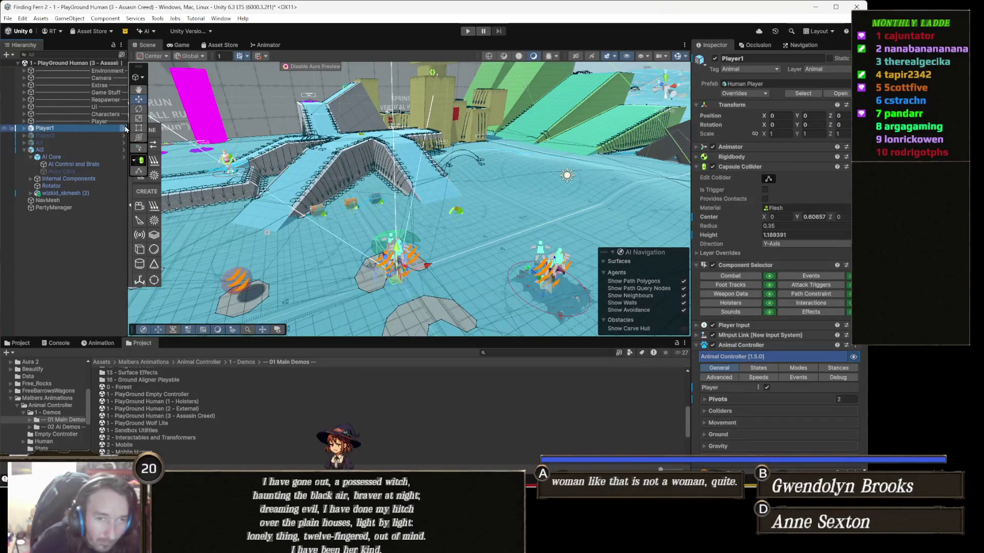
{"action": "left_click", "coordinate": [467, 31]}
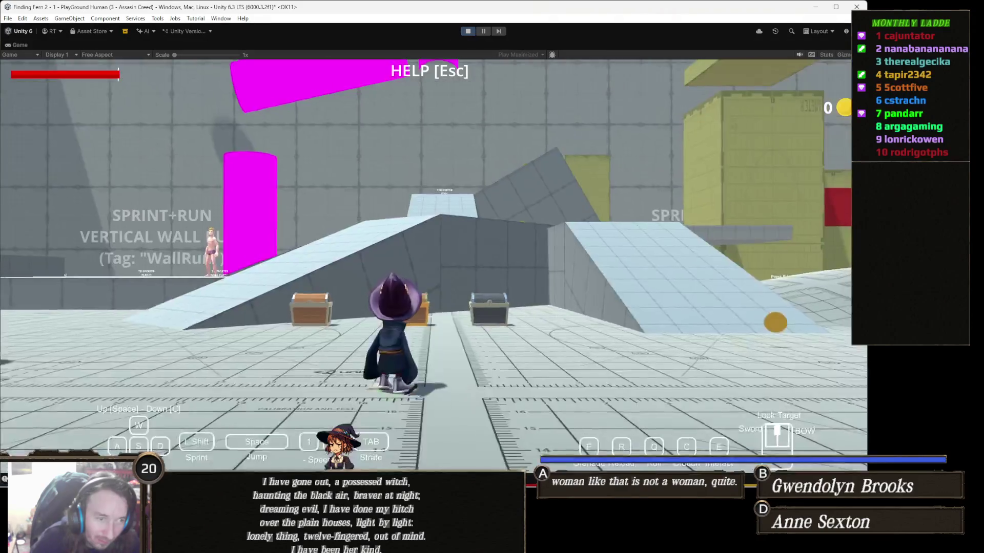
{"action": "key", "text": "w"}
{"action": "key", "text": "w"}
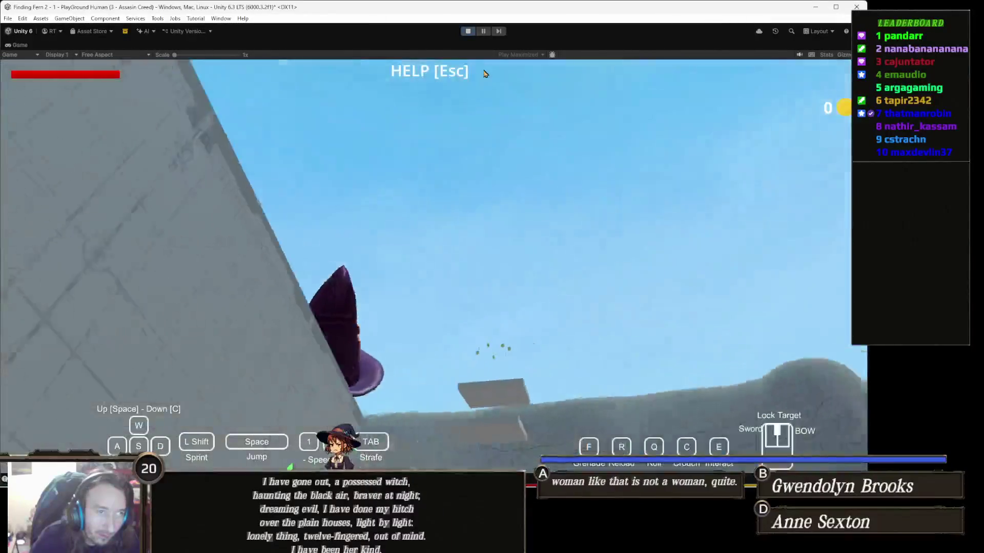
{"action": "mouse_move", "coordinate": [491, 32]}
{"action": "left_click", "coordinate": [470, 32]}
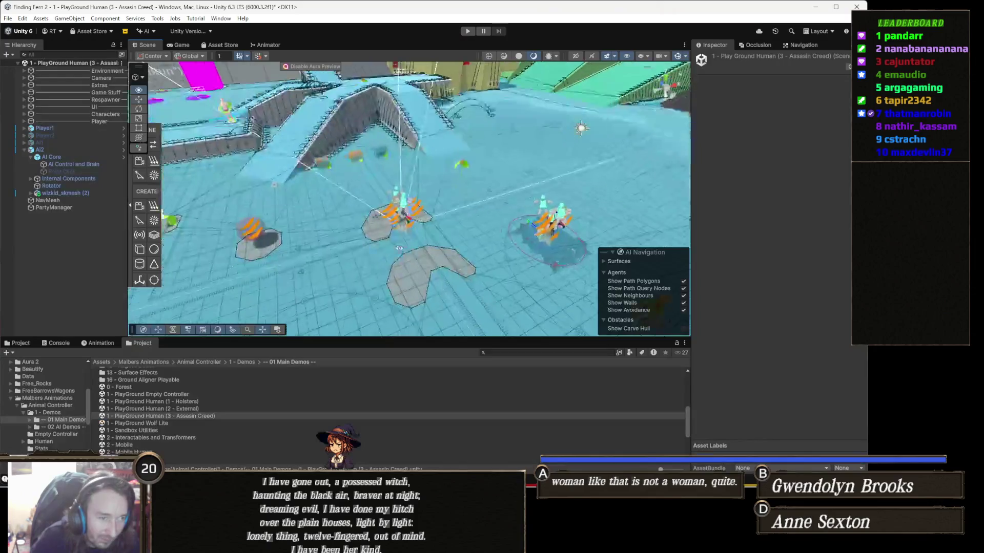
{"action": "mouse_move", "coordinate": [399, 249]}
{"action": "left_mouse_down"}
{"action": "mouse_move", "coordinate": [520, 255]}
{"action": "mouse_move", "coordinate": [520, 238]}
{"action": "mouse_move", "coordinate": [545, 231]}
{"action": "mouse_move", "coordinate": [32, 232]}
{"action": "left_mouse_up"}
{"action": "left_click", "coordinate": [495, 244]}
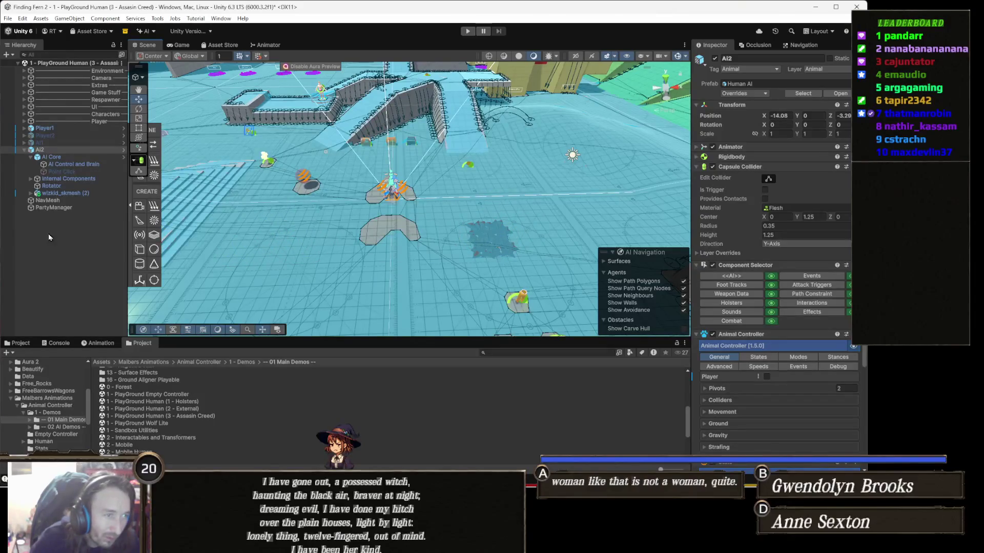
Frame AI2, then play-test walking the witch up the grey tower's ladder onto its roof and stop.
{"action": "key", "text": "f"}
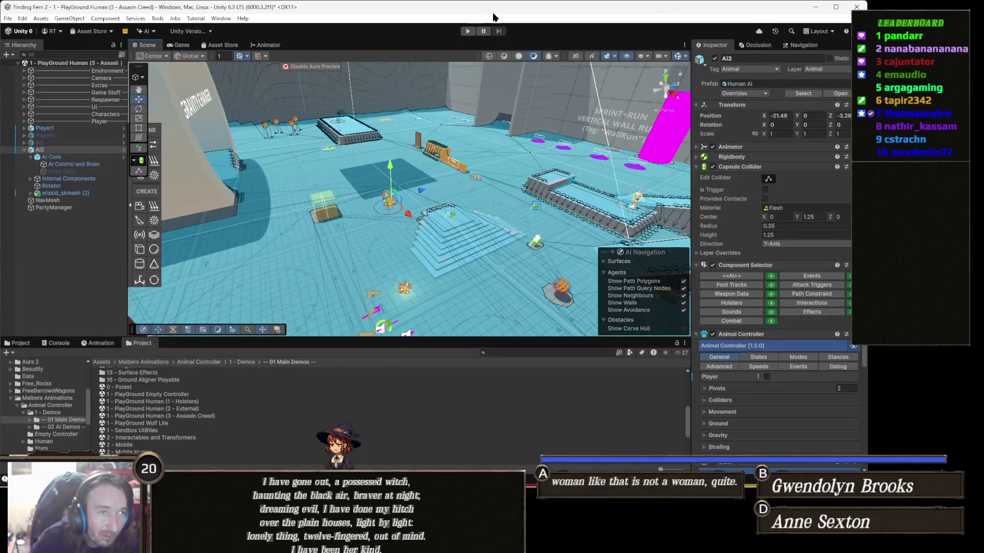
{"action": "left_click", "coordinate": [468, 32]}
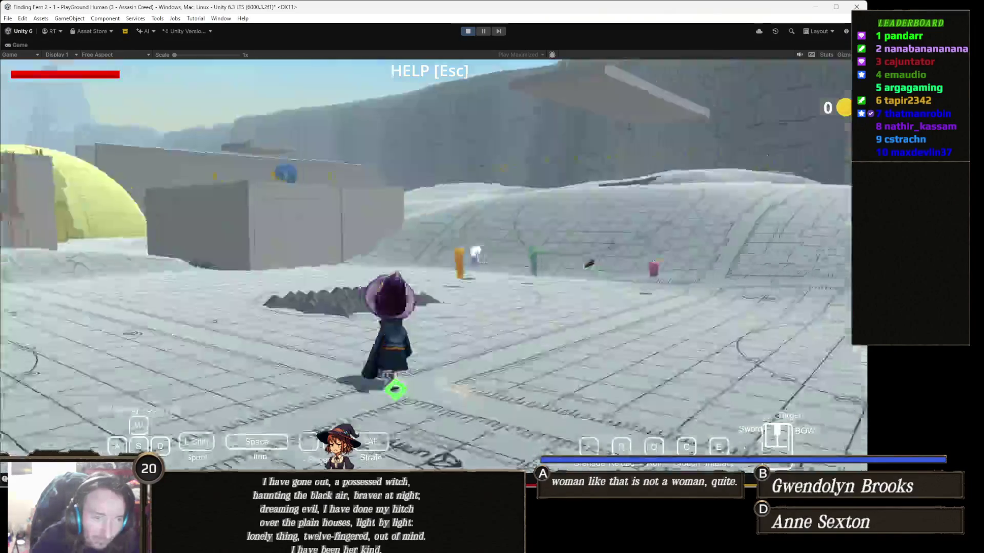
{"action": "key", "text": "w"}
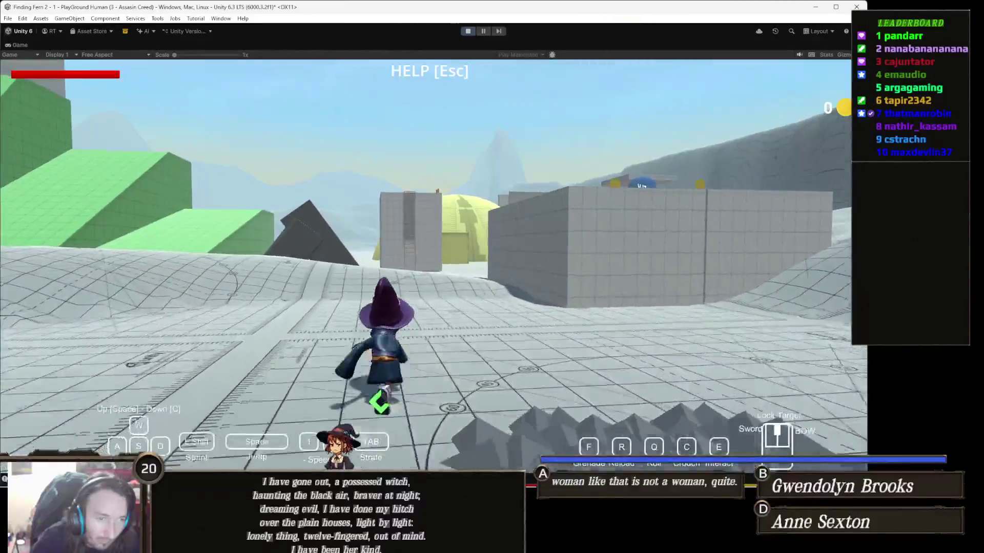
{"action": "key", "text": "w"}
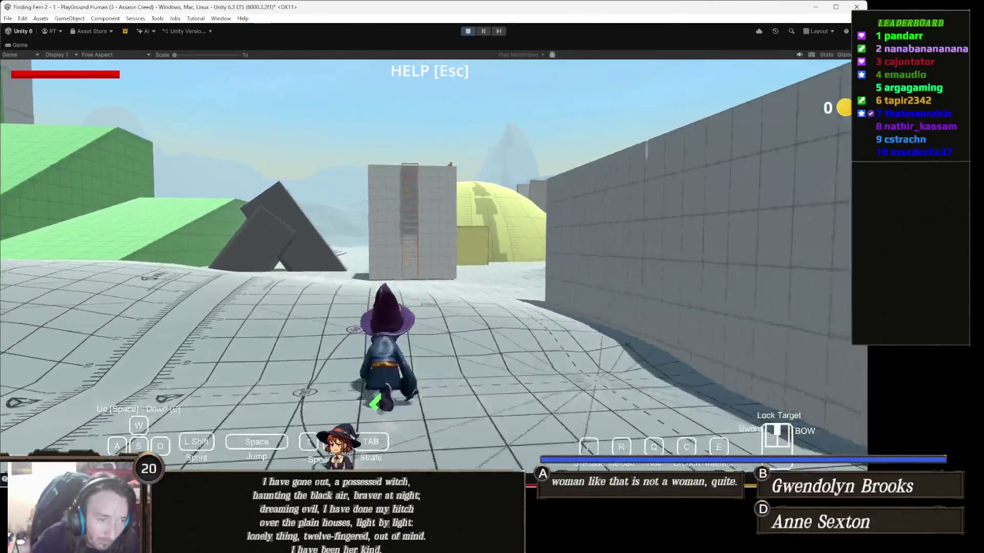
{"action": "key", "text": "w"}
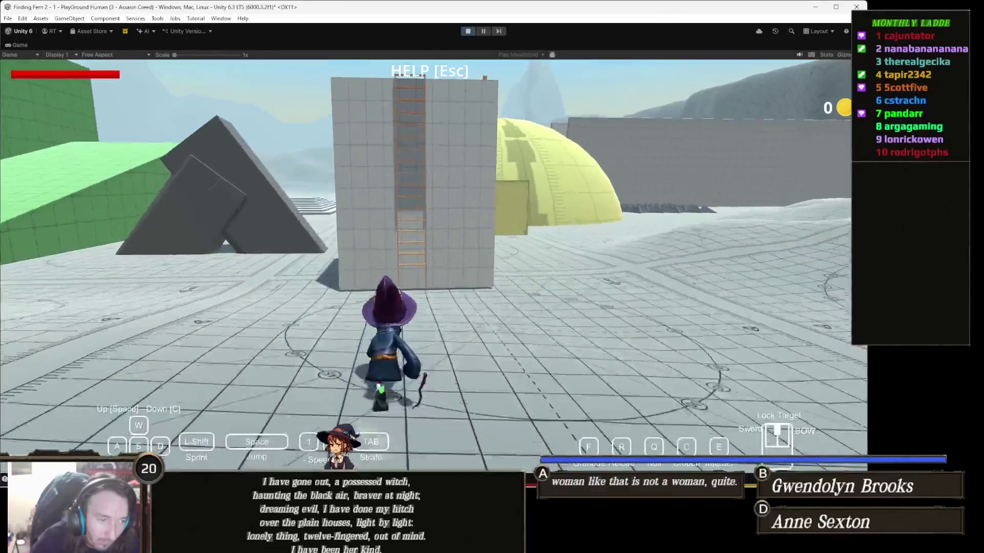
{"action": "key", "text": "w"}
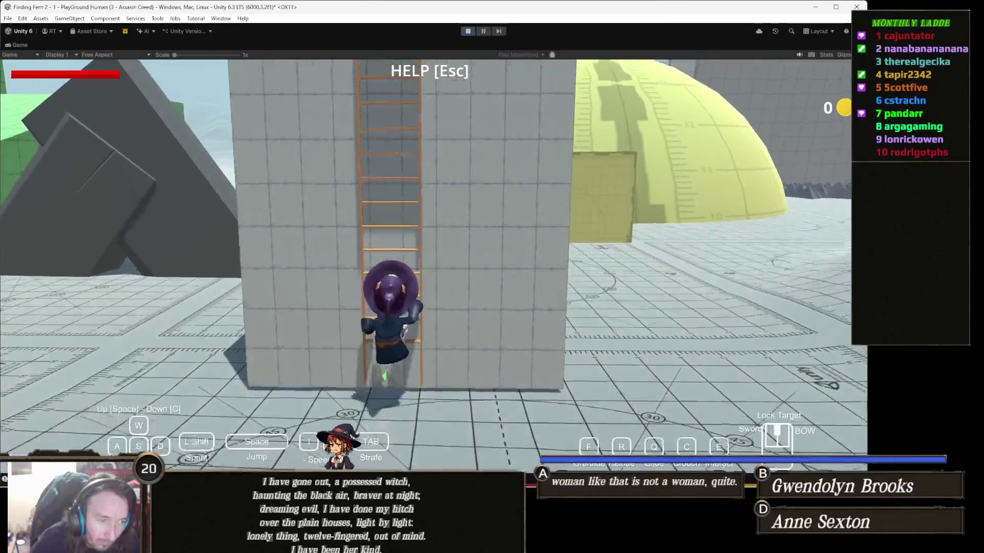
{"action": "key", "text": "space"}
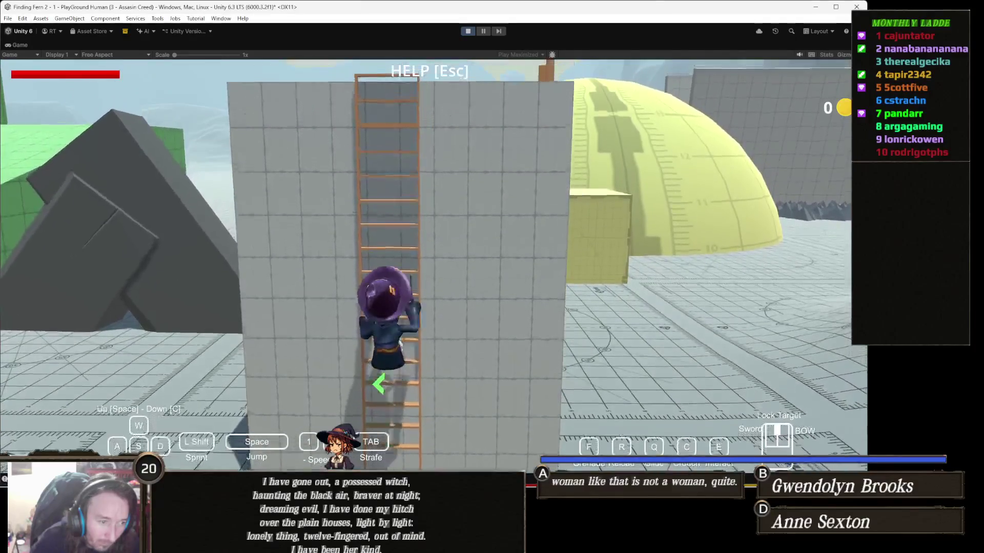
{"action": "key", "text": "space"}
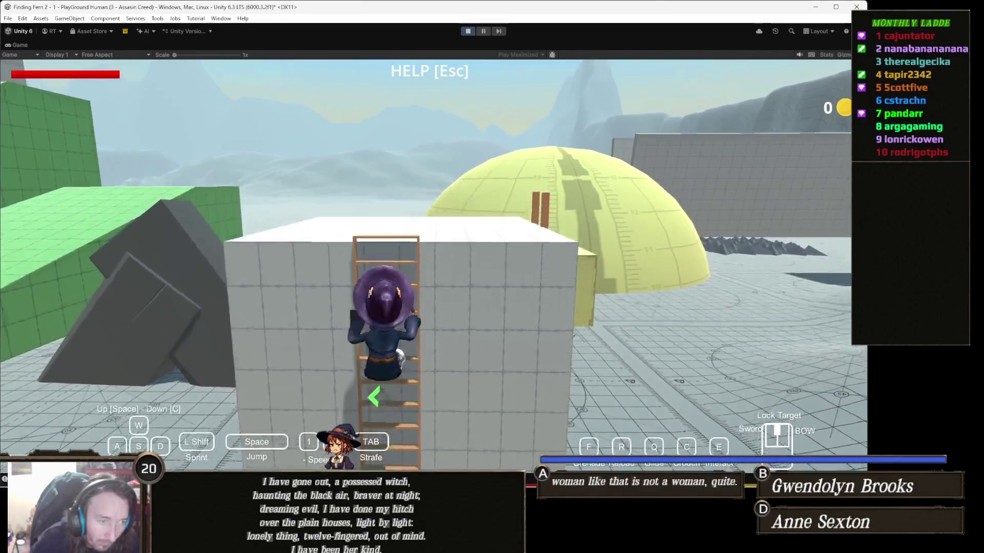
{"action": "key", "text": "space"}
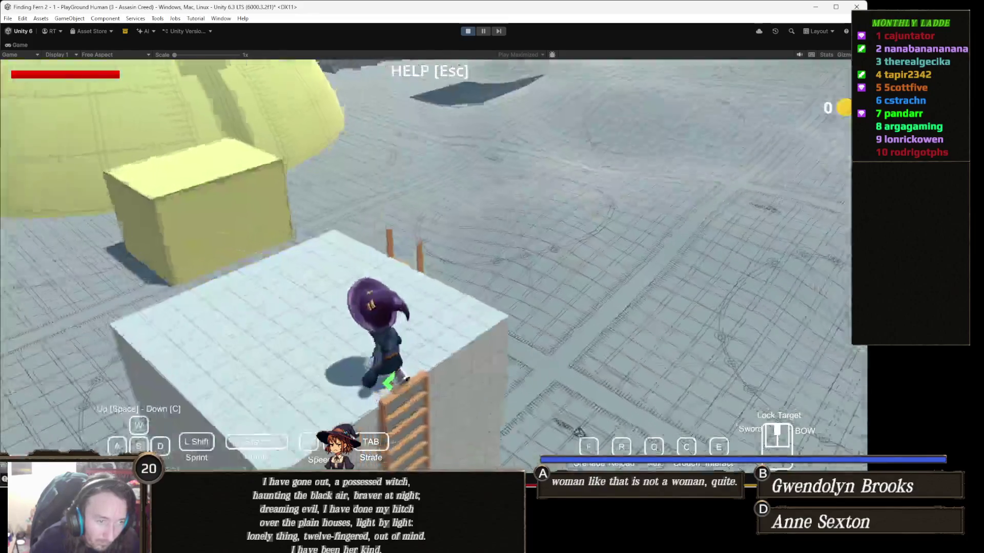
{"action": "key", "text": "w"}
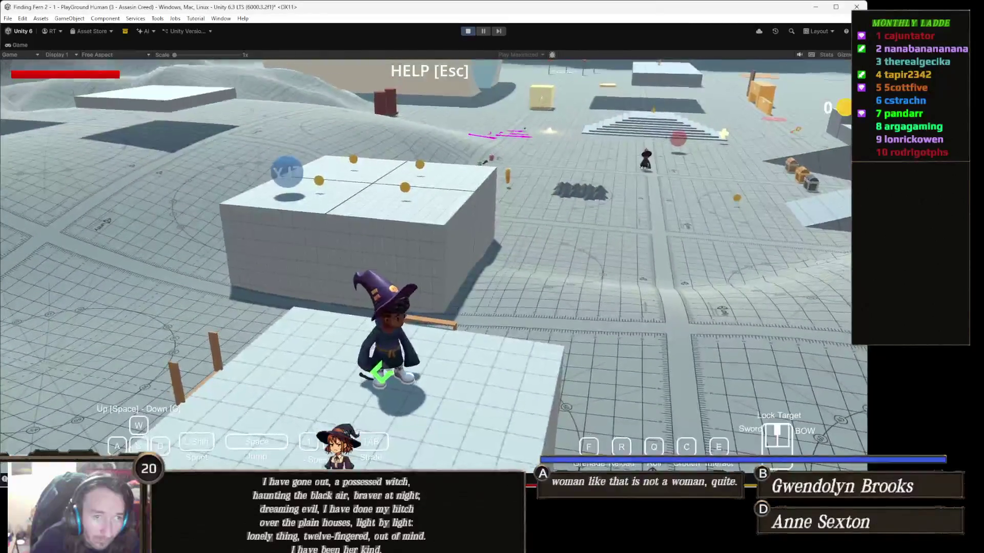
{"action": "key", "text": "ctrl+p"}
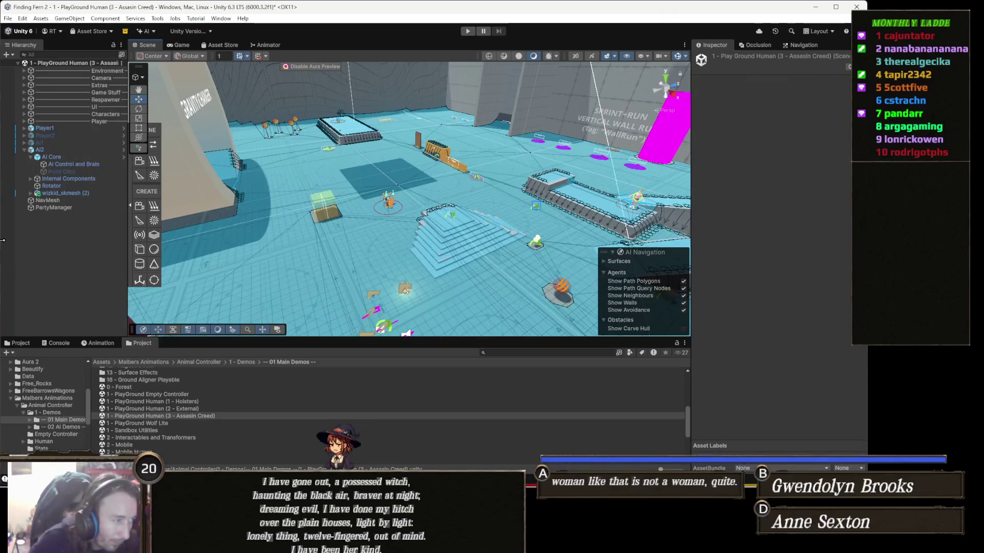
Select AI2, then Player1, and scroll the Inspector down toward its Waypoint component.
{"action": "left_click", "coordinate": [71, 151]}
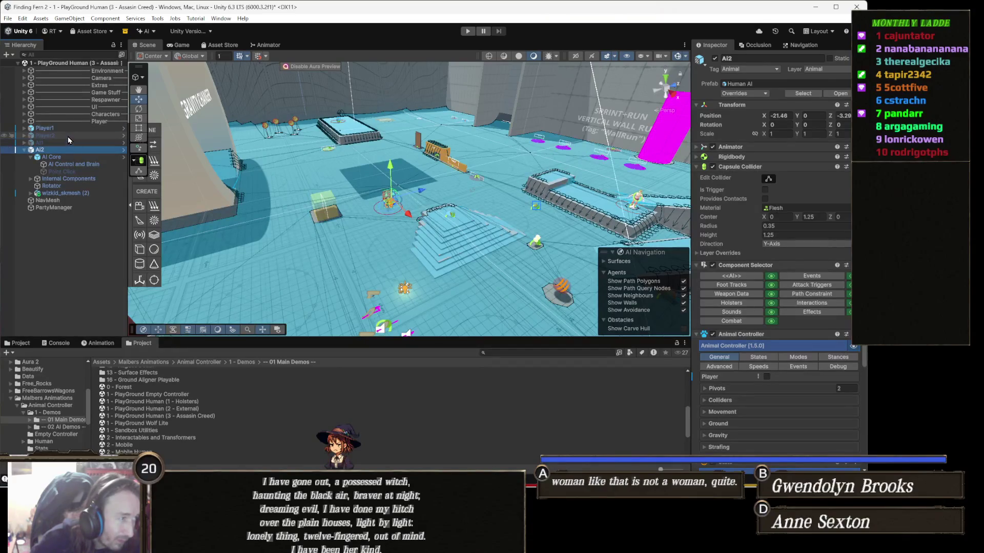
{"action": "left_click", "coordinate": [67, 128]}
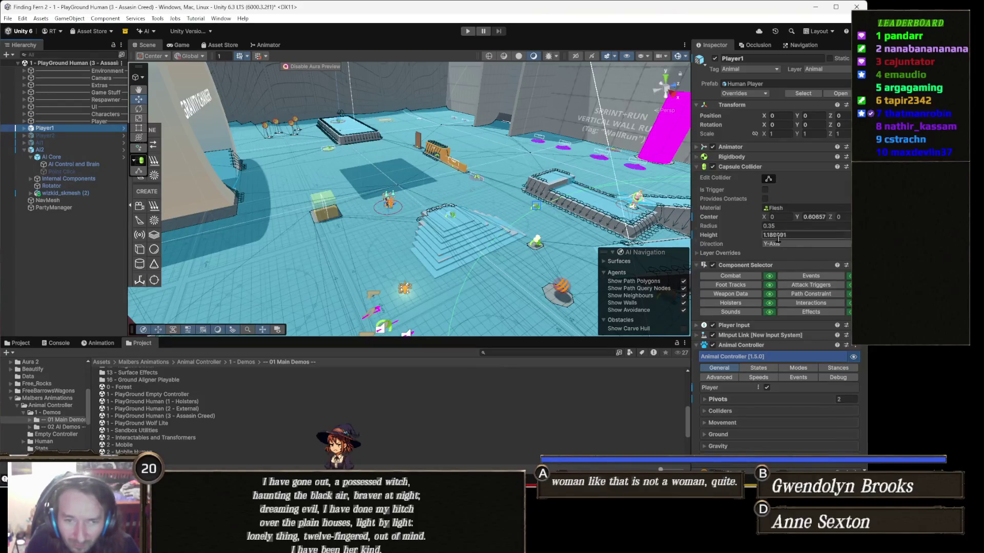
{"action": "scroll", "coordinate": [788, 242], "scroll_direction": "down", "scroll_amount": 10}
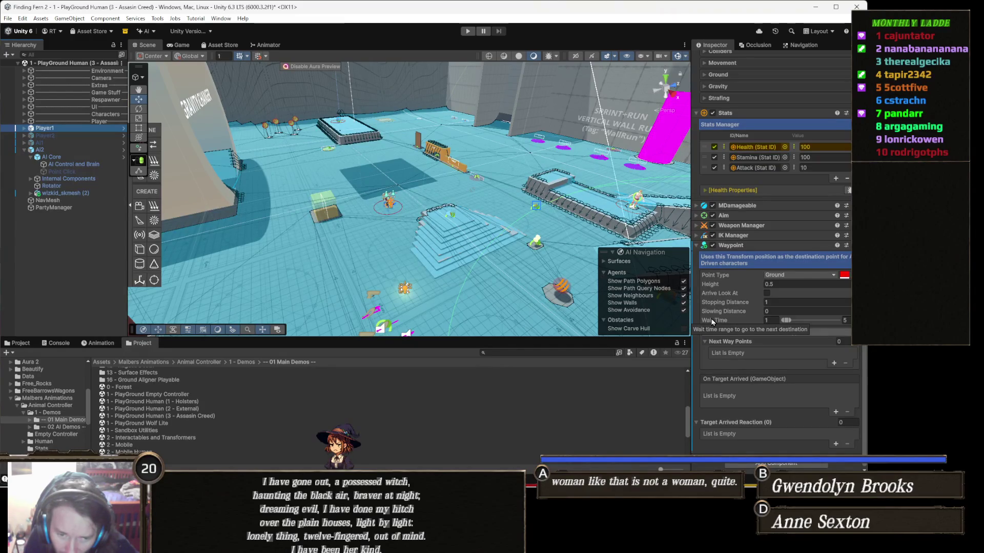
{"action": "left_click", "coordinate": [800, 275]}
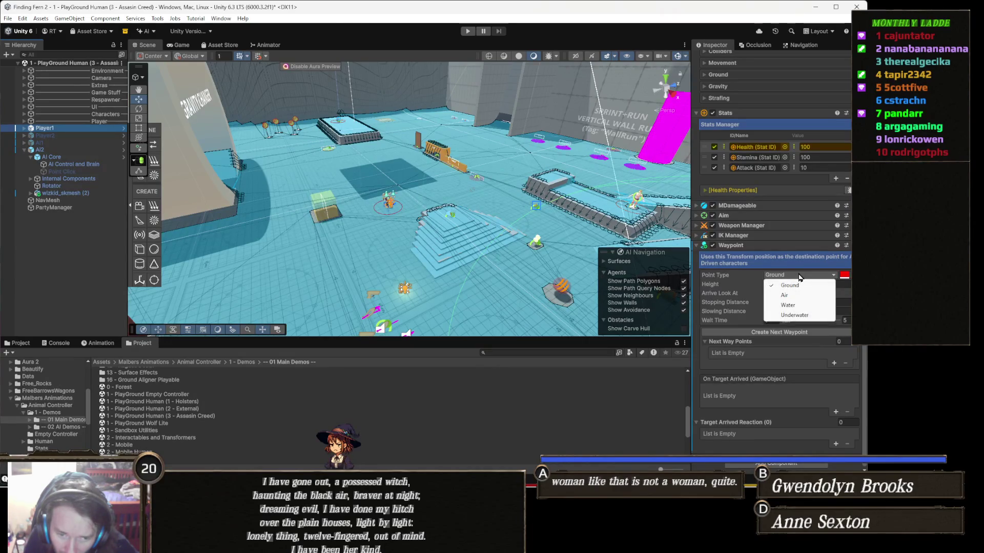
{"action": "left_click", "coordinate": [730, 296]}
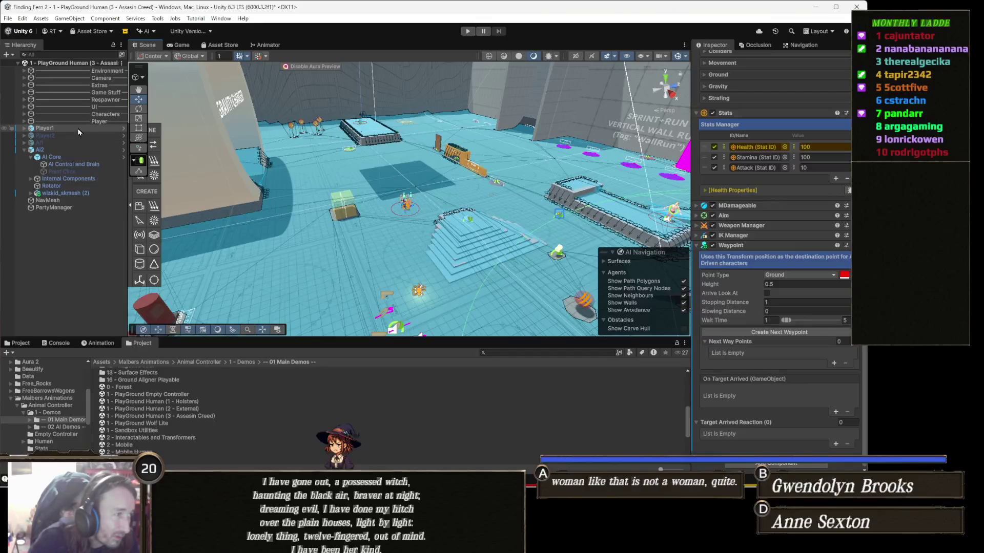
{"action": "left_click_drag", "start_coordinate": [359, 205], "coordinate": [307, 200]}
{"action": "mouse_move", "coordinate": [505, 200]}
{"action": "left_mouse_down"}
{"action": "mouse_move", "coordinate": [520, 233]}
{"action": "mouse_move", "coordinate": [521, 224]}
{"action": "mouse_move", "coordinate": [326, 227]}
{"action": "left_mouse_up"}
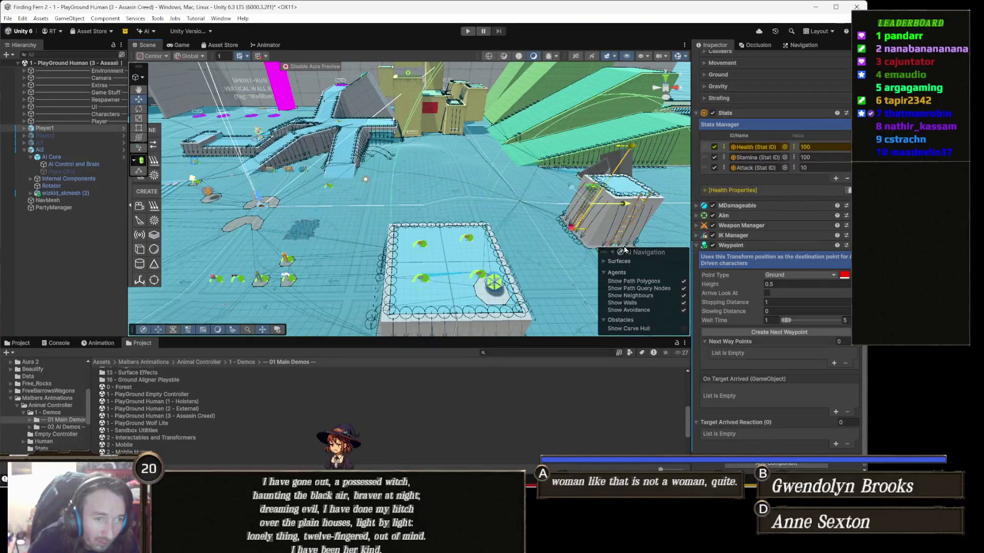
{"action": "mouse_move", "coordinate": [620, 241]}
{"action": "left_mouse_down"}
{"action": "mouse_move", "coordinate": [593, 199]}
{"action": "mouse_move", "coordinate": [461, 149]}
{"action": "mouse_move", "coordinate": [459, 162]}
{"action": "mouse_move", "coordinate": [537, 156]}
{"action": "mouse_move", "coordinate": [546, 97]}
{"action": "mouse_move", "coordinate": [582, 83]}
{"action": "mouse_move", "coordinate": [518, 75]}
{"action": "mouse_move", "coordinate": [466, 149]}
{"action": "mouse_move", "coordinate": [504, 140]}
{"action": "mouse_move", "coordinate": [522, 113]}
{"action": "mouse_move", "coordinate": [483, 172]}
{"action": "mouse_move", "coordinate": [455, 154]}
{"action": "mouse_move", "coordinate": [472, 75]}
{"action": "left_mouse_up"}
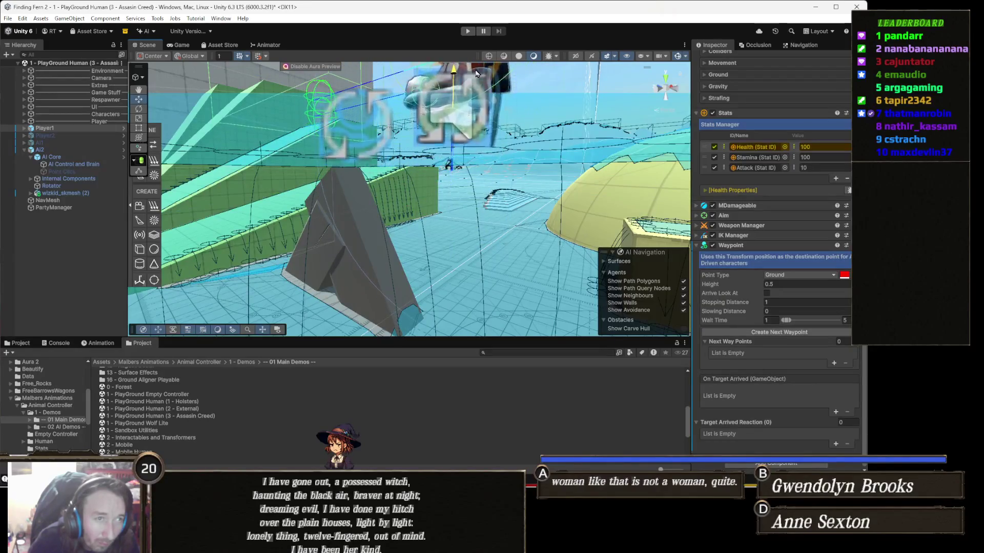
Run a brief play test, then select Player1 and frame it atop the ladder tower.
{"action": "left_click", "coordinate": [466, 32]}
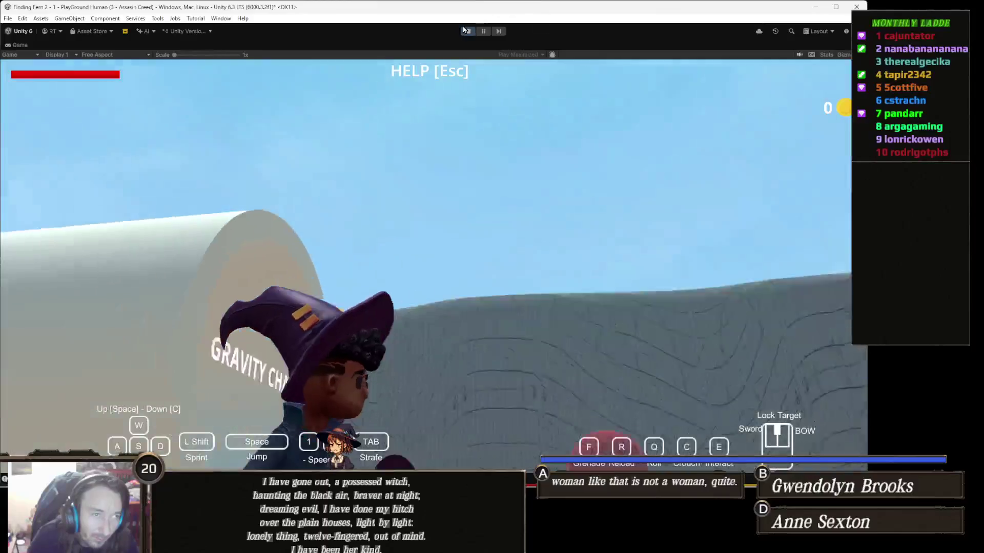
{"action": "left_click", "coordinate": [465, 31]}
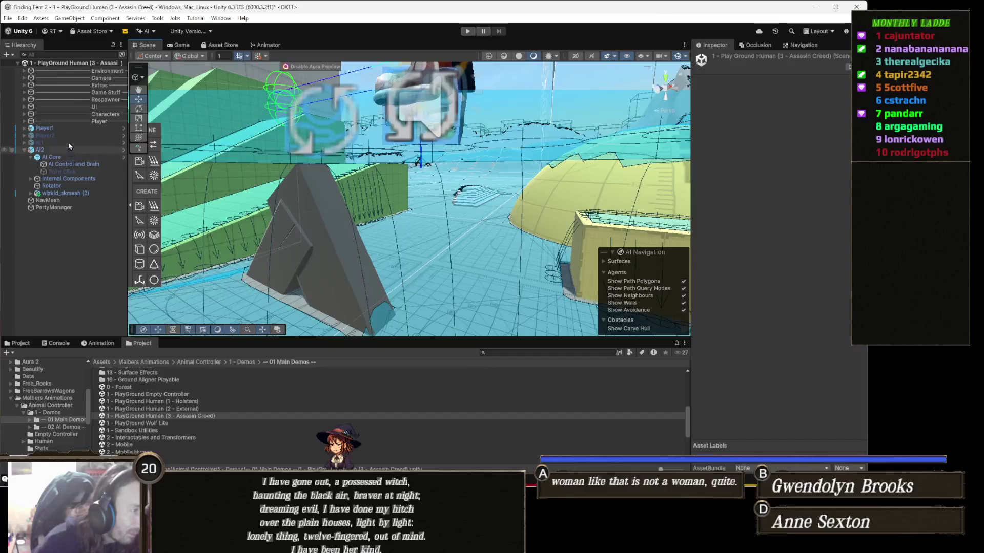
{"action": "left_click", "coordinate": [45, 128]}
{"action": "left_click_drag", "start_coordinate": [354, 175], "coordinate": [361, 175]}
{"action": "key", "text": "f"}
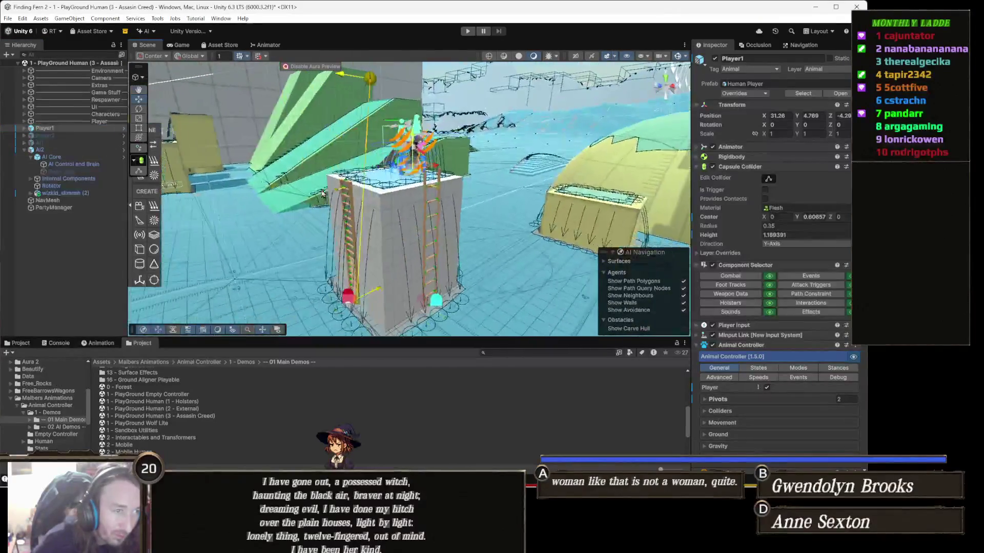
{"action": "left_click_drag", "start_coordinate": [414, 205], "coordinate": [280, 207]}
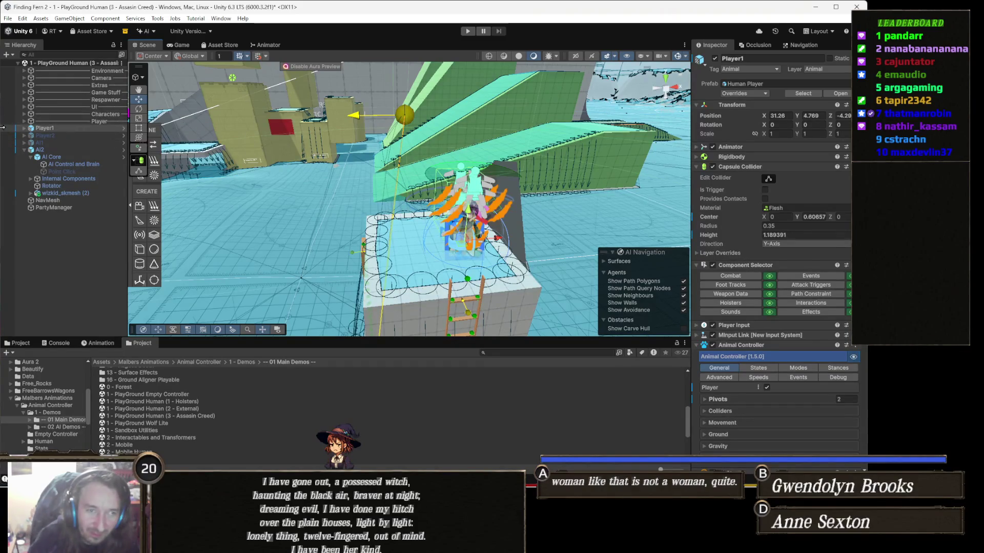
{"action": "left_click_drag", "start_coordinate": [394, 152], "coordinate": [313, 161]}
{"action": "left_click_drag", "start_coordinate": [373, 165], "coordinate": [403, 160]}
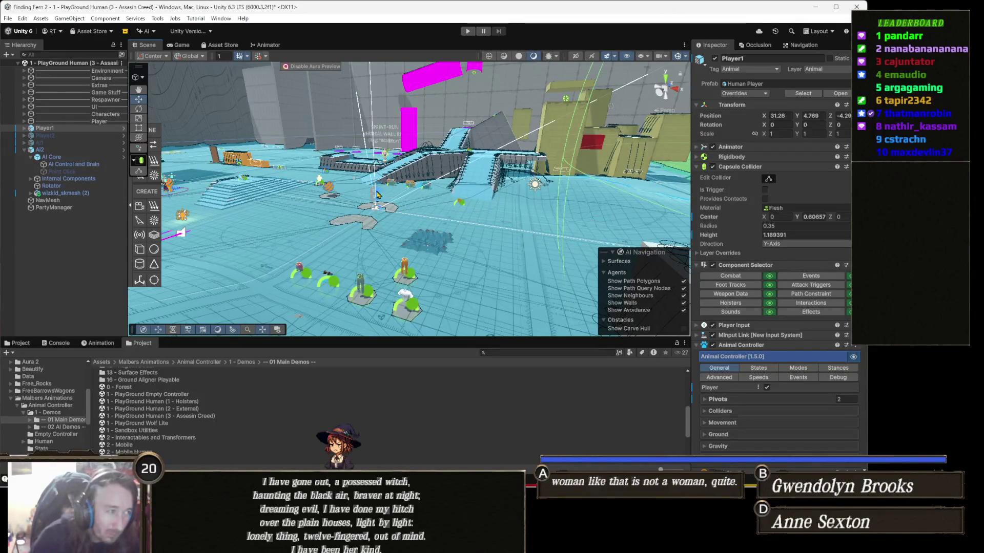
Scroll to Player1's Waypoint settings, then deselect and orbit the view around the AI agents.
{"action": "left_click", "coordinate": [140, 250]}
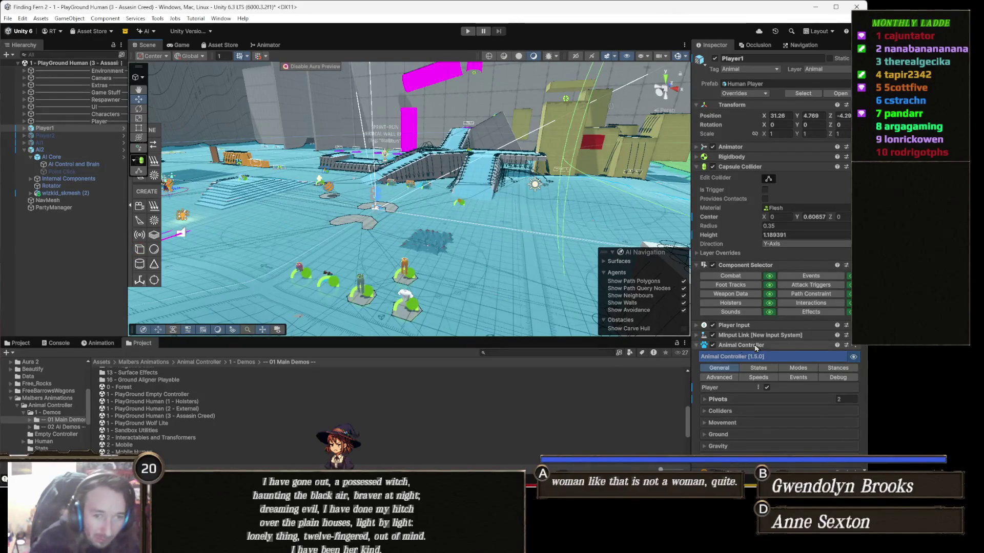
{"action": "scroll", "coordinate": [783, 349], "scroll_direction": "down", "scroll_amount": 10}
{"action": "scroll", "coordinate": [783, 349], "scroll_direction": "down", "scroll_amount": 5}
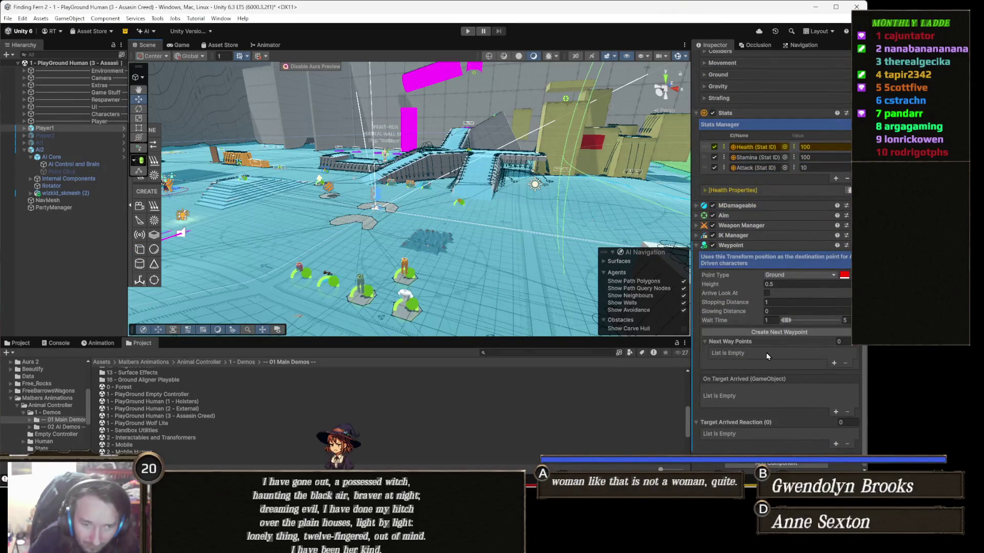
{"action": "key", "text": "f"}
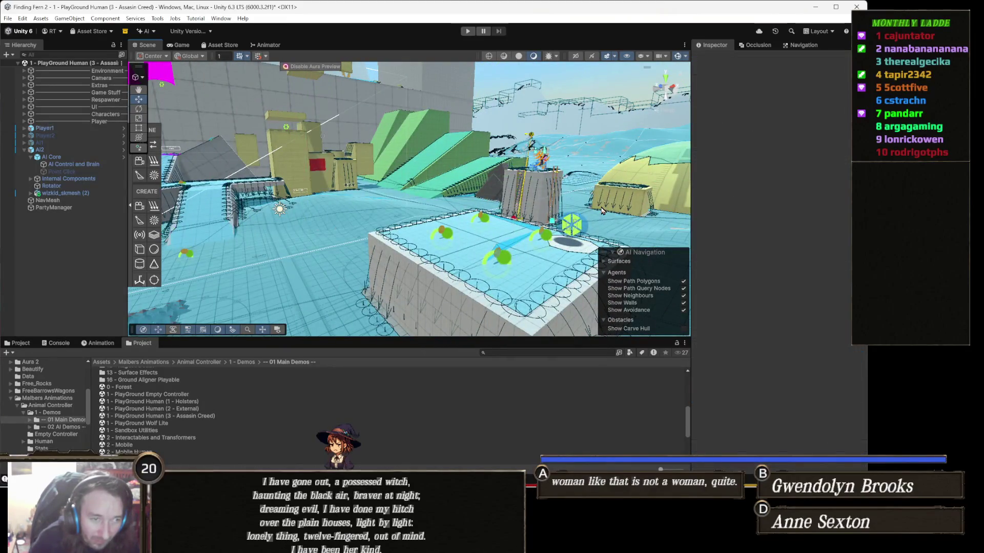
{"action": "mouse_move", "coordinate": [602, 210]}
{"action": "left_mouse_down"}
{"action": "mouse_move", "coordinate": [462, 210]}
{"action": "mouse_move", "coordinate": [637, 229]}
{"action": "left_mouse_up"}
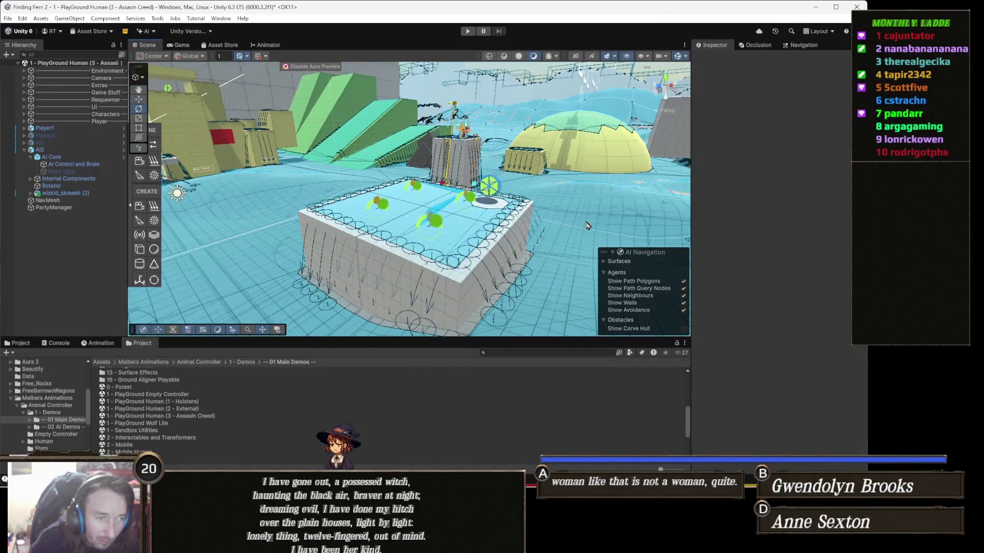
{"action": "left_click_drag", "start_coordinate": [412, 207], "coordinate": [453, 219]}
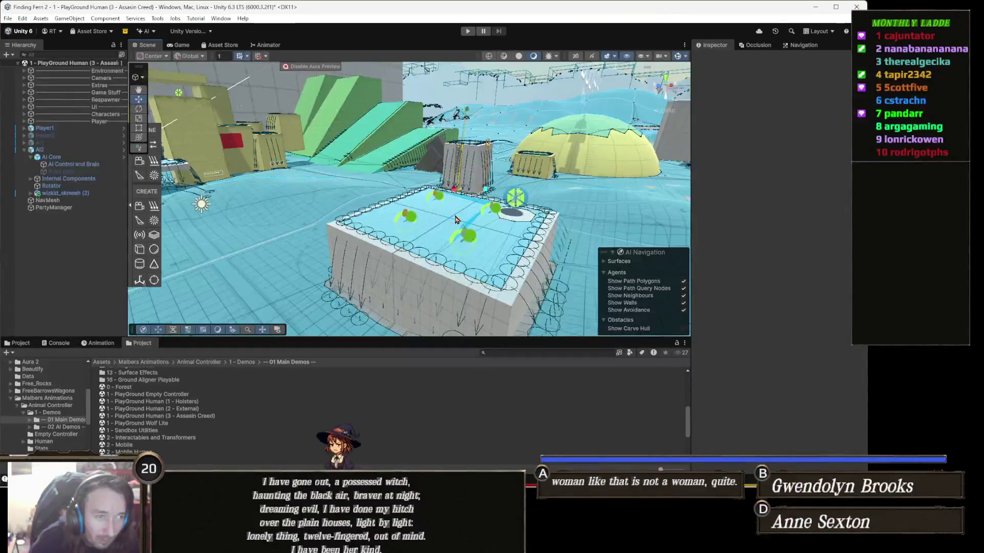
{"action": "mouse_move", "coordinate": [494, 229]}
{"action": "left_mouse_down"}
{"action": "mouse_move", "coordinate": [347, 230]}
{"action": "mouse_move", "coordinate": [441, 274]}
{"action": "left_mouse_up"}
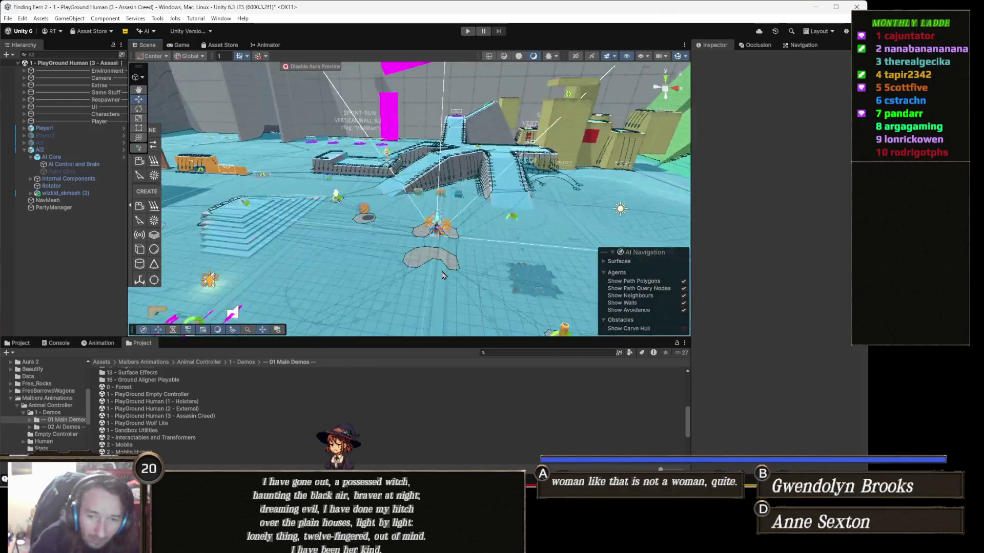
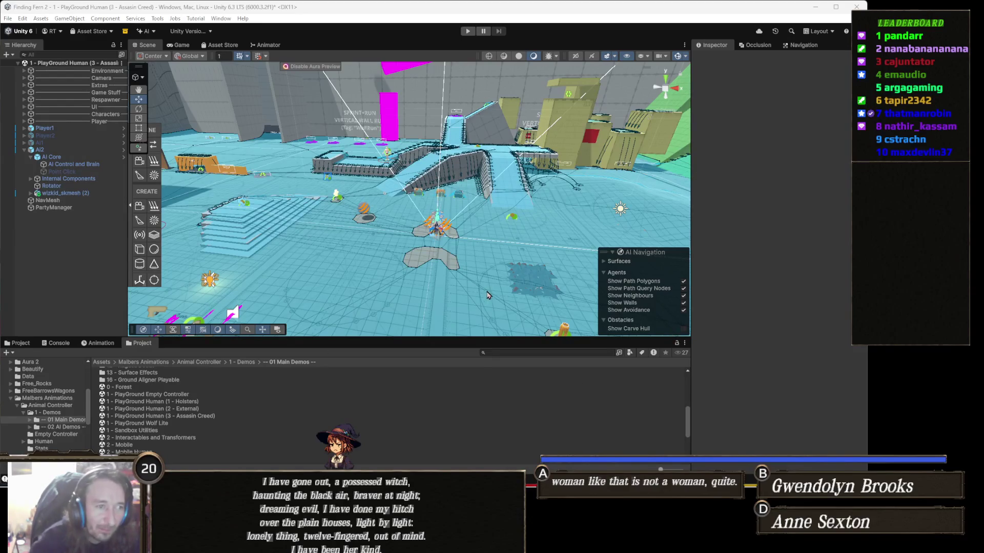
Create an empty GameObject in the scene and name it Waypoint.
{"action": "mouse_move", "coordinate": [359, 261]}
{"action": "left_mouse_down"}
{"action": "mouse_move", "coordinate": [409, 230]}
{"action": "mouse_move", "coordinate": [440, 233]}
{"action": "mouse_move", "coordinate": [392, 239]}
{"action": "left_mouse_up"}
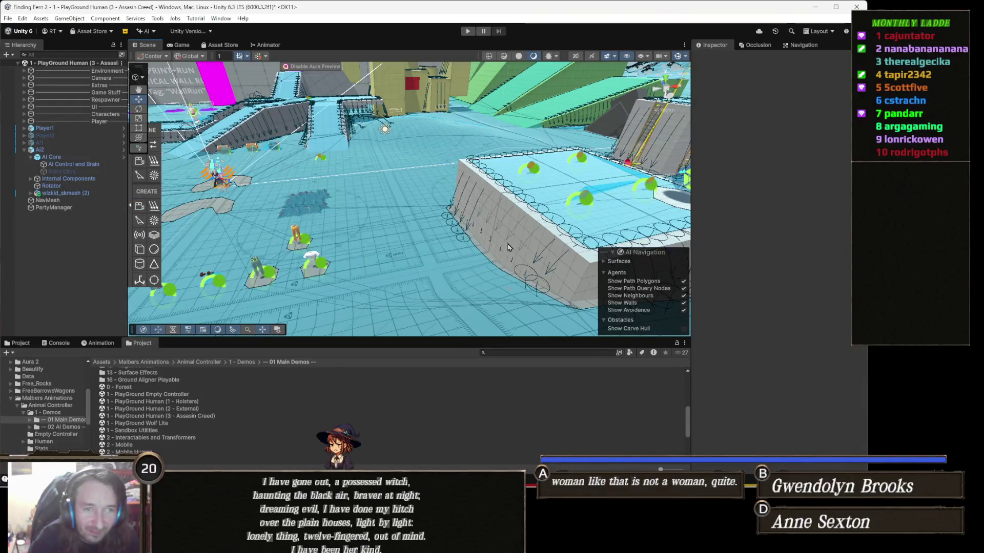
{"action": "mouse_move", "coordinate": [488, 241]}
{"action": "left_mouse_down"}
{"action": "mouse_move", "coordinate": [513, 233]}
{"action": "mouse_move", "coordinate": [336, 197]}
{"action": "left_mouse_up"}
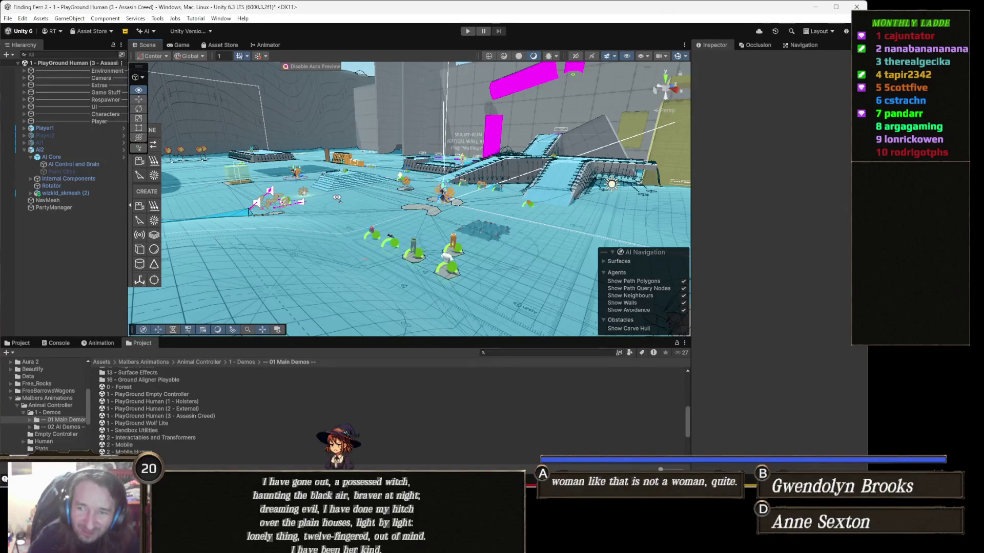
{"action": "mouse_move", "coordinate": [337, 197]}
{"action": "left_mouse_down"}
{"action": "mouse_move", "coordinate": [446, 207]}
{"action": "mouse_move", "coordinate": [470, 196]}
{"action": "left_mouse_up"}
{"action": "left_click_drag", "start_coordinate": [543, 205], "coordinate": [465, 194]}
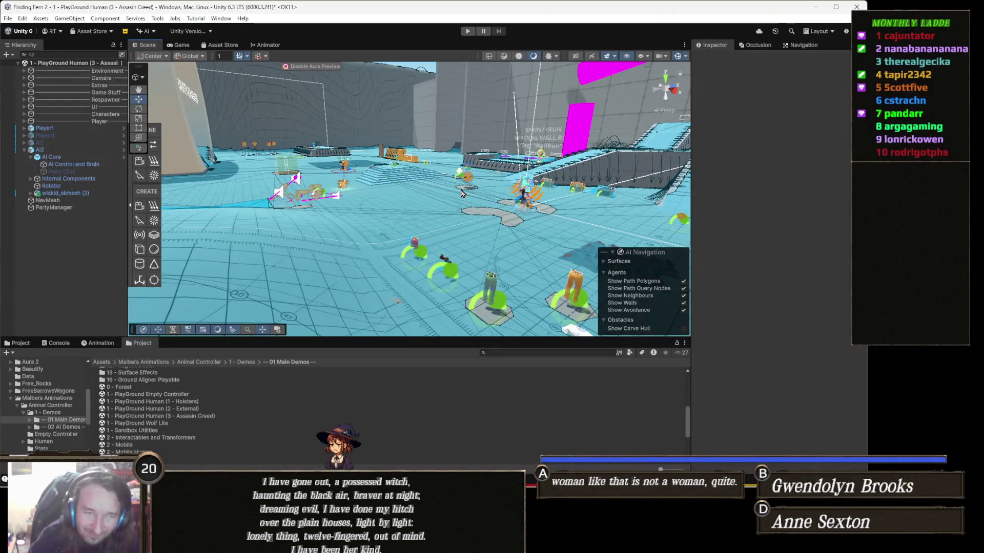
{"action": "mouse_move", "coordinate": [465, 195]}
{"action": "left_mouse_down"}
{"action": "mouse_move", "coordinate": [461, 211]}
{"action": "mouse_move", "coordinate": [515, 217]}
{"action": "left_mouse_up"}
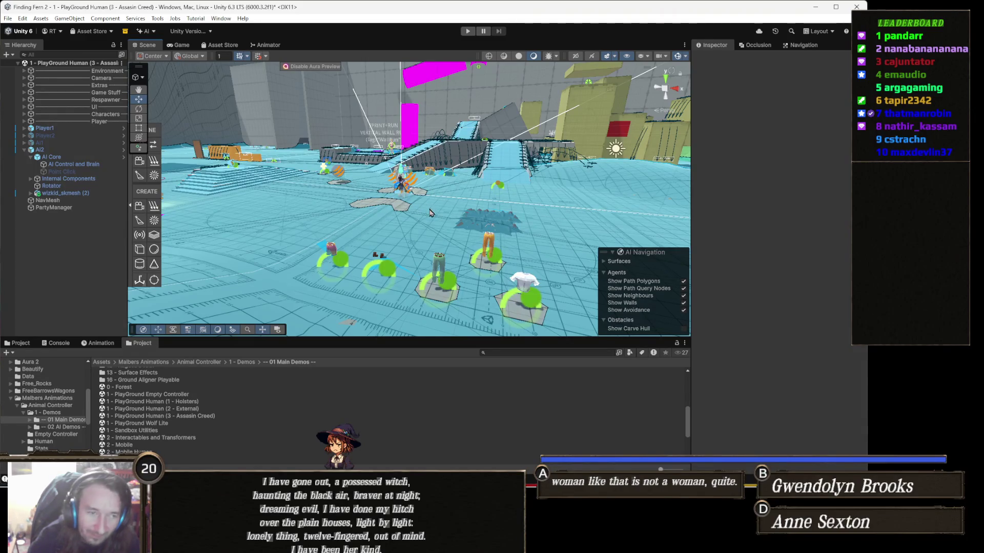
{"action": "mouse_move", "coordinate": [486, 222]}
{"action": "left_mouse_down"}
{"action": "mouse_move", "coordinate": [518, 216]}
{"action": "mouse_move", "coordinate": [476, 207]}
{"action": "mouse_move", "coordinate": [554, 195]}
{"action": "mouse_move", "coordinate": [479, 210]}
{"action": "mouse_move", "coordinate": [546, 193]}
{"action": "left_mouse_up"}
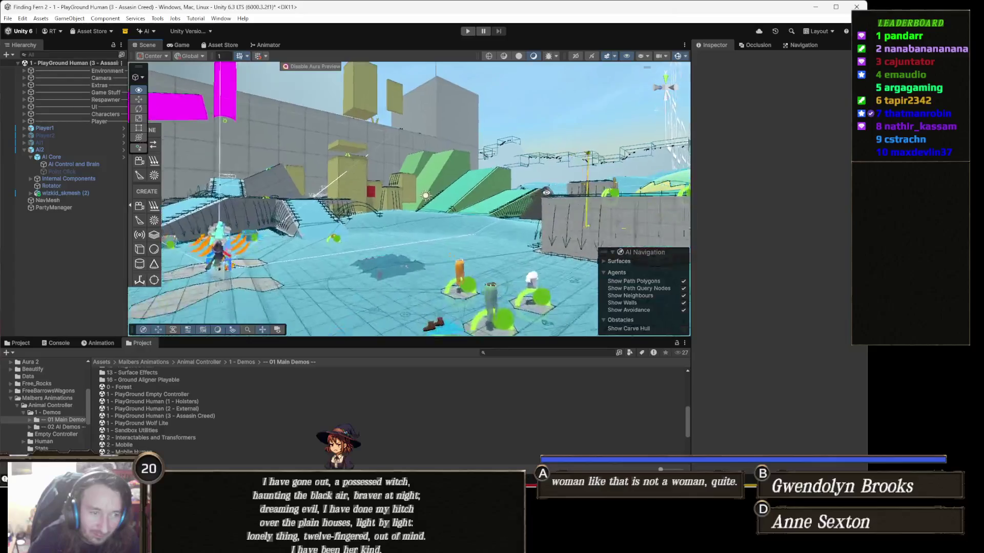
{"action": "mouse_move", "coordinate": [482, 223]}
{"action": "left_mouse_down"}
{"action": "mouse_move", "coordinate": [432, 201]}
{"action": "mouse_move", "coordinate": [533, 182]}
{"action": "mouse_move", "coordinate": [547, 199]}
{"action": "mouse_move", "coordinate": [336, 220]}
{"action": "mouse_move", "coordinate": [341, 213]}
{"action": "left_mouse_up"}
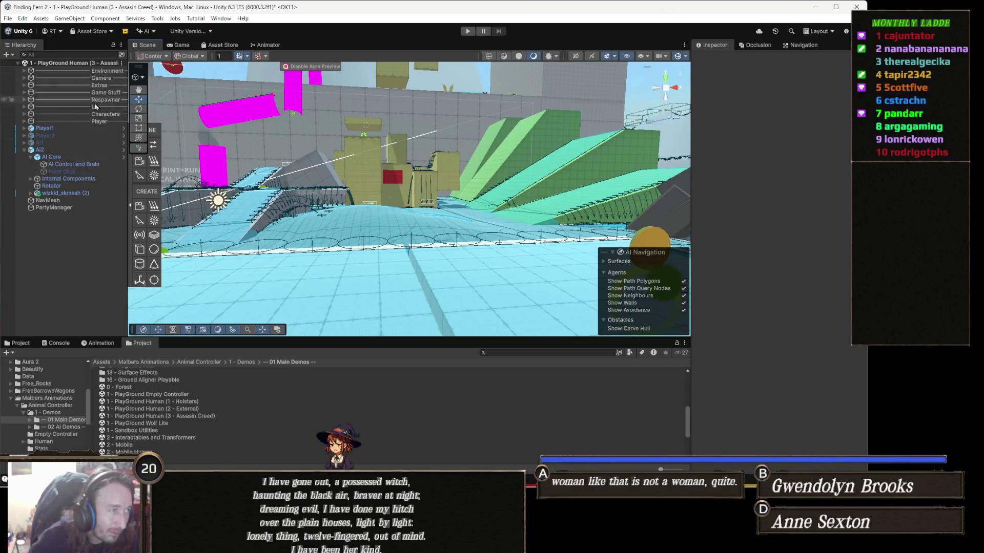
{"action": "right_click", "coordinate": [86, 64]}
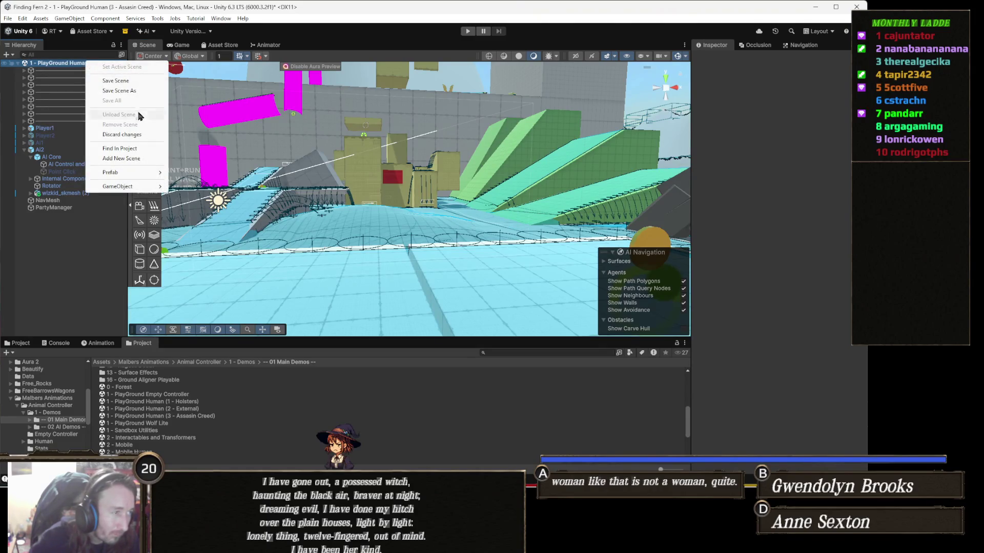
{"action": "mouse_move", "coordinate": [153, 186]}
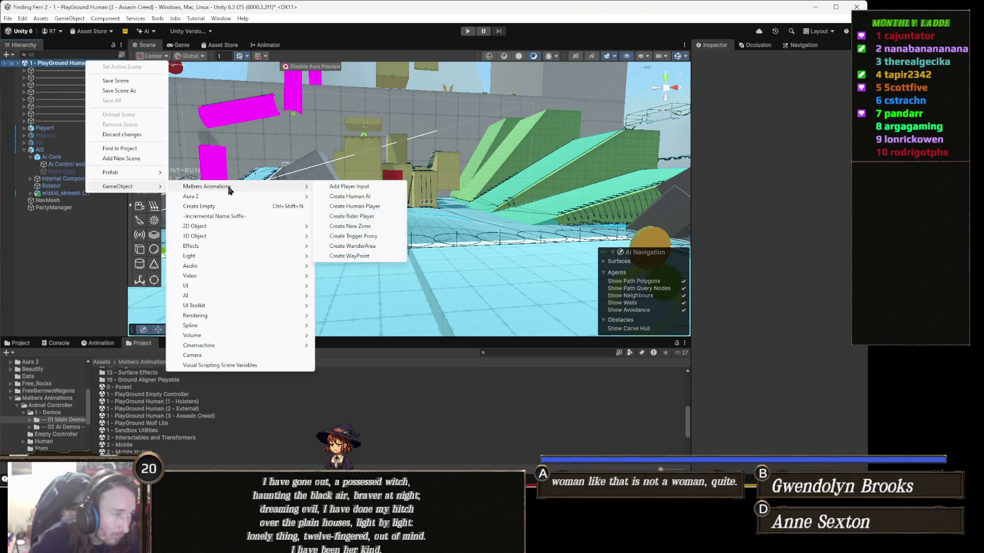
{"action": "left_click", "coordinate": [194, 206]}
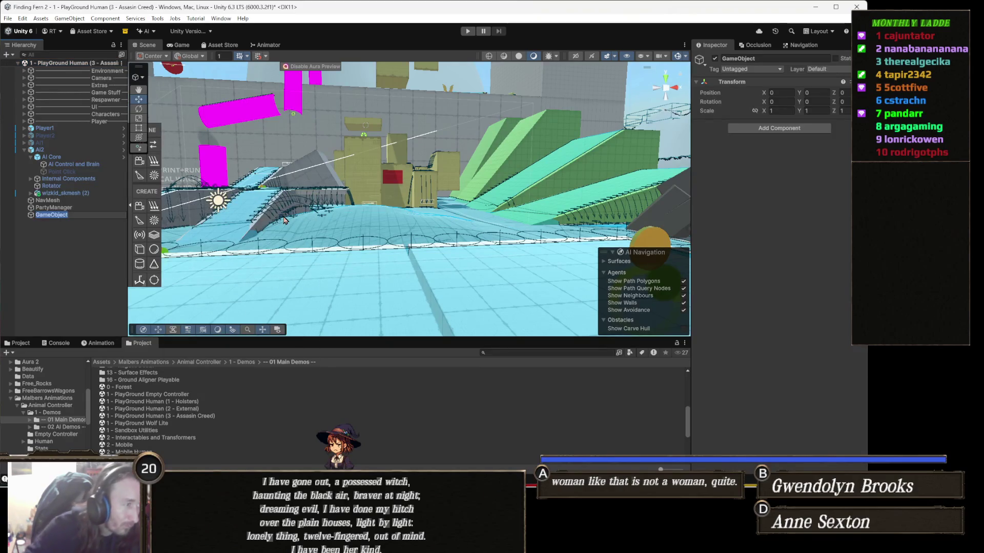
{"action": "type", "text": "WayPoi"}
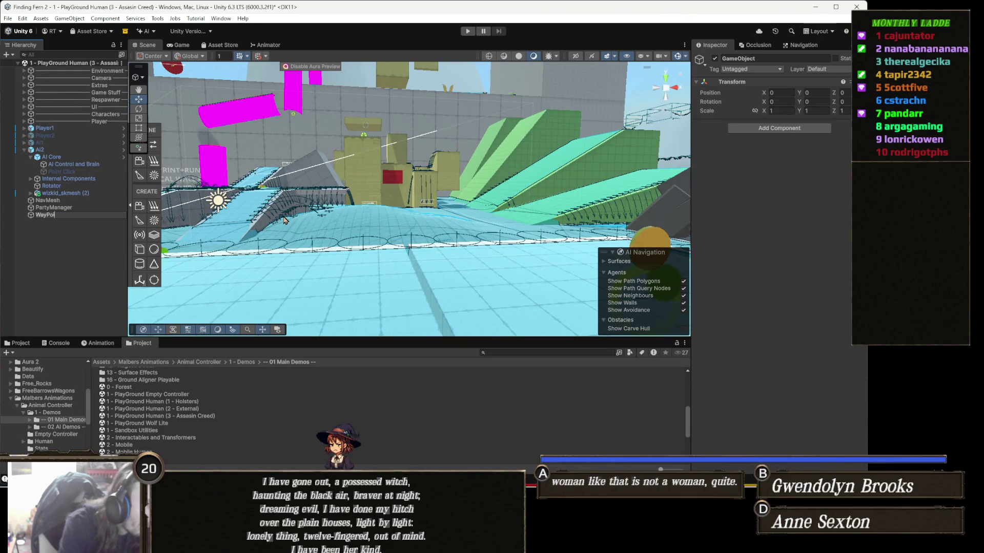
{"action": "key", "text": "BackSpace"}
{"action": "key", "text": "BackSpace"}
{"action": "key", "text": "BackSpace"}
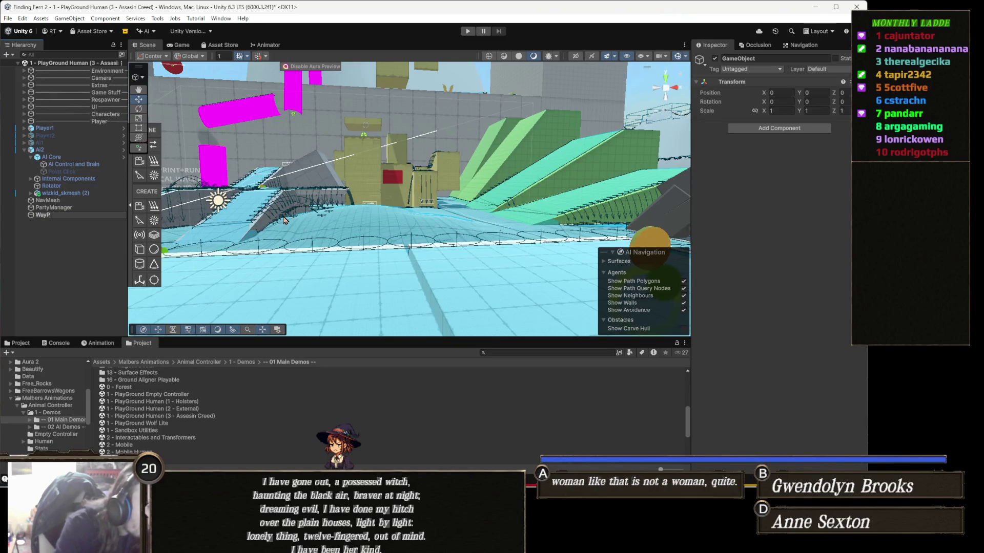
{"action": "type", "text": "int"}
{"action": "key", "text": "Return"}
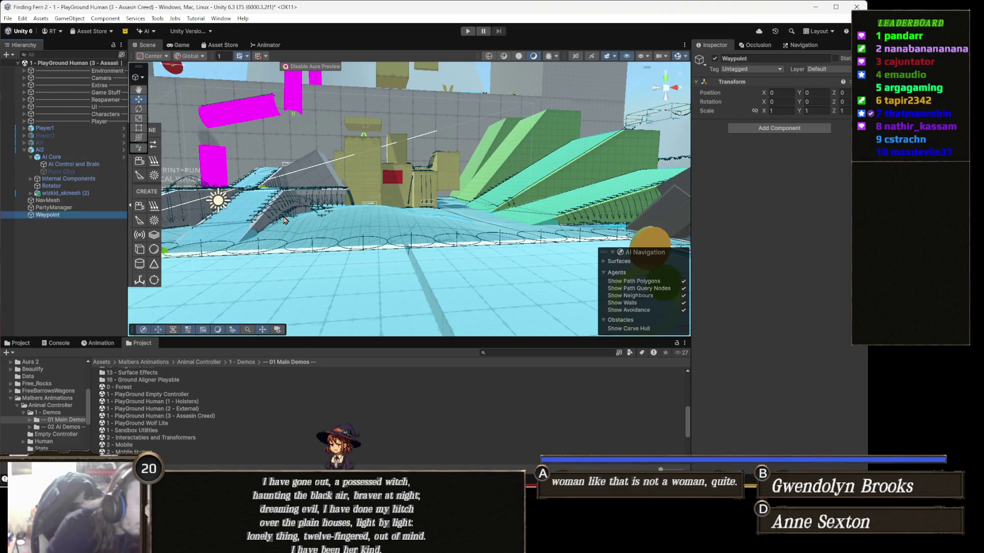
Add a Waypoint component and set it as AI2's AI Control Target.
{"action": "left_click", "coordinate": [760, 128]}
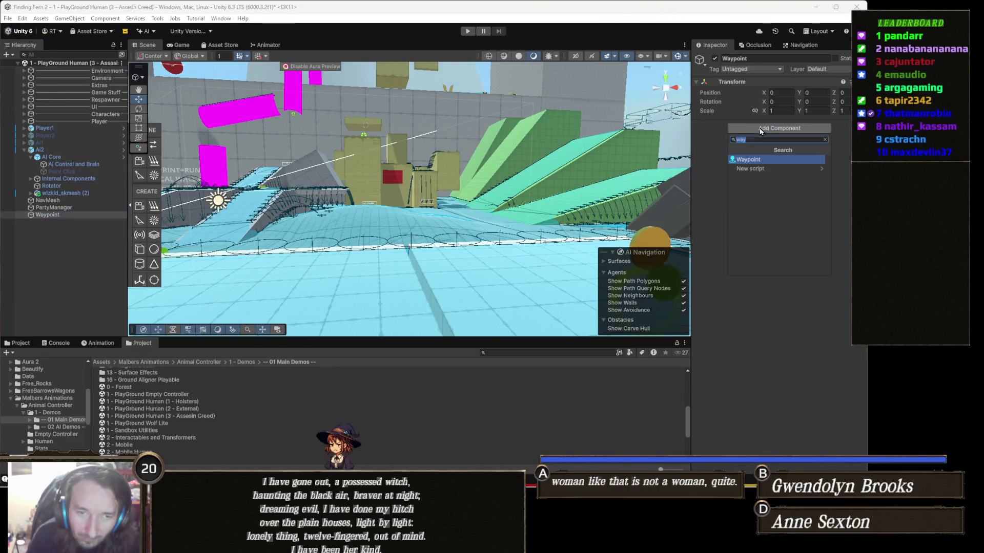
{"action": "type", "text": "way"}
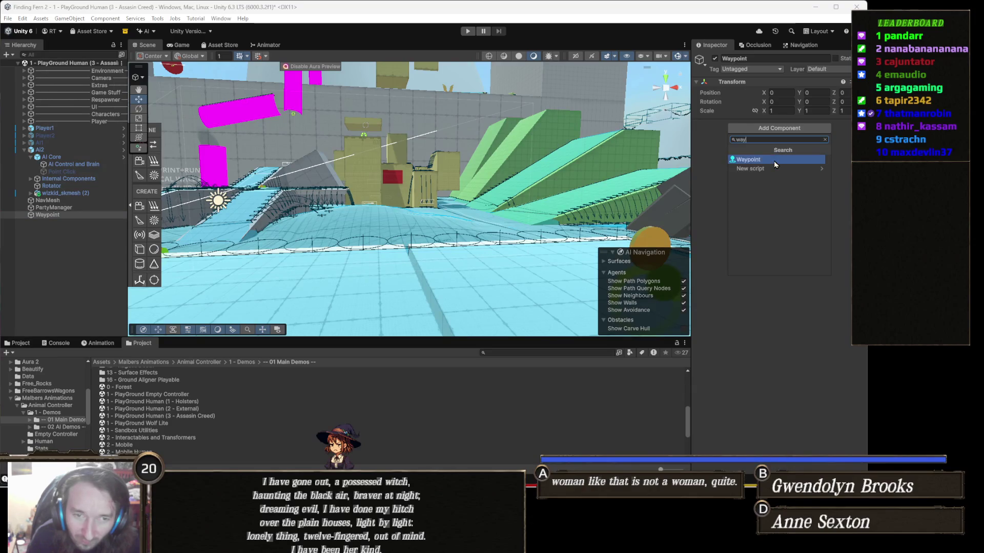
{"action": "left_click", "coordinate": [754, 159]}
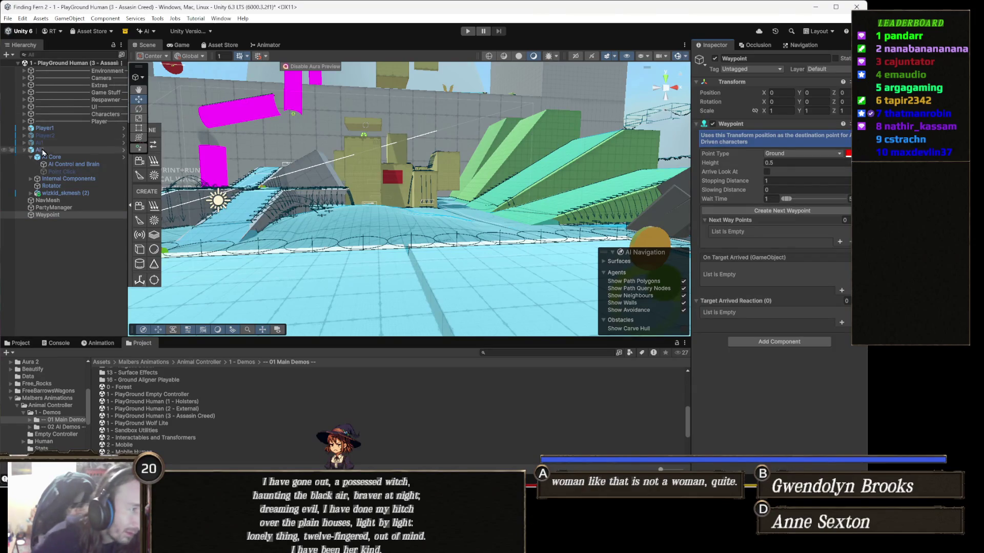
{"action": "left_click", "coordinate": [70, 164]}
{"action": "mouse_move", "coordinate": [57, 215]}
{"action": "left_mouse_down"}
{"action": "mouse_move", "coordinate": [516, 205]}
{"action": "mouse_move", "coordinate": [807, 176]}
{"action": "mouse_move", "coordinate": [799, 166]}
{"action": "left_mouse_up"}
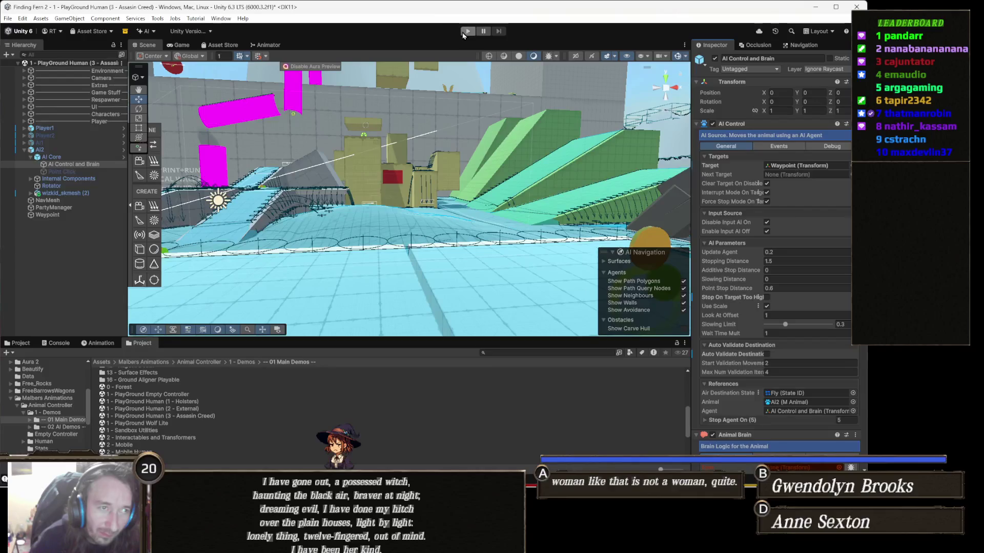
Play-test the AI heading for the Waypoint, then stop Play mode with Ctrl+P.
{"action": "left_click", "coordinate": [465, 32]}
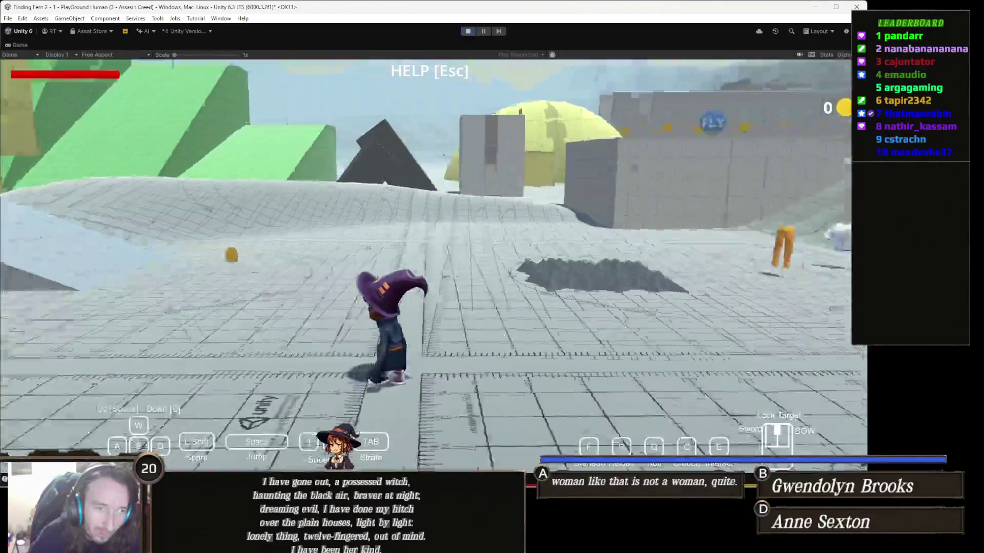
{"action": "key", "text": "ctrl+p"}
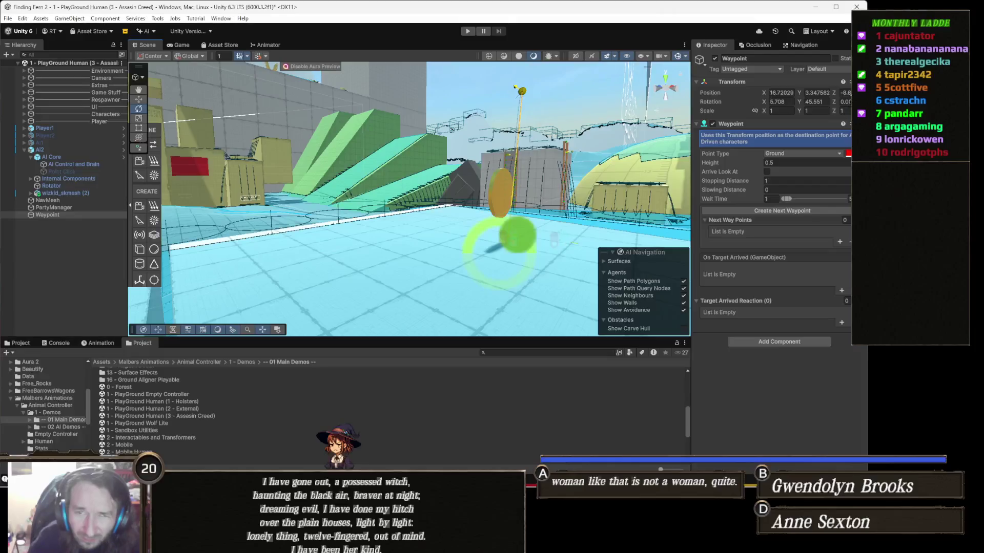
Lower the Waypoint to Position Y 2.974 and run the game again.
{"action": "left_click", "coordinate": [822, 93]}
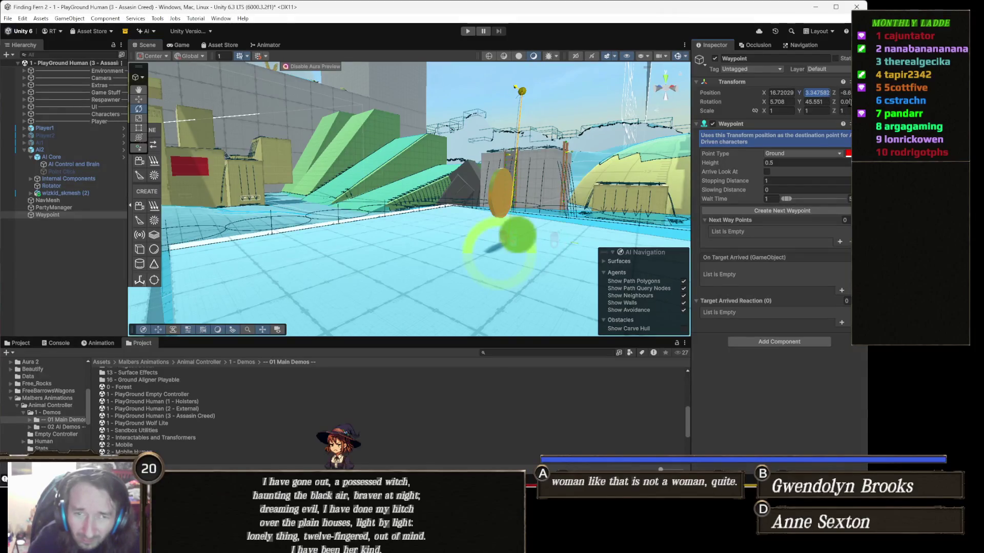
{"action": "mouse_move", "coordinate": [507, 189]}
{"action": "left_mouse_down"}
{"action": "mouse_move", "coordinate": [448, 219]}
{"action": "mouse_move", "coordinate": [461, 167]}
{"action": "mouse_move", "coordinate": [452, 243]}
{"action": "mouse_move", "coordinate": [472, 217]}
{"action": "left_mouse_up"}
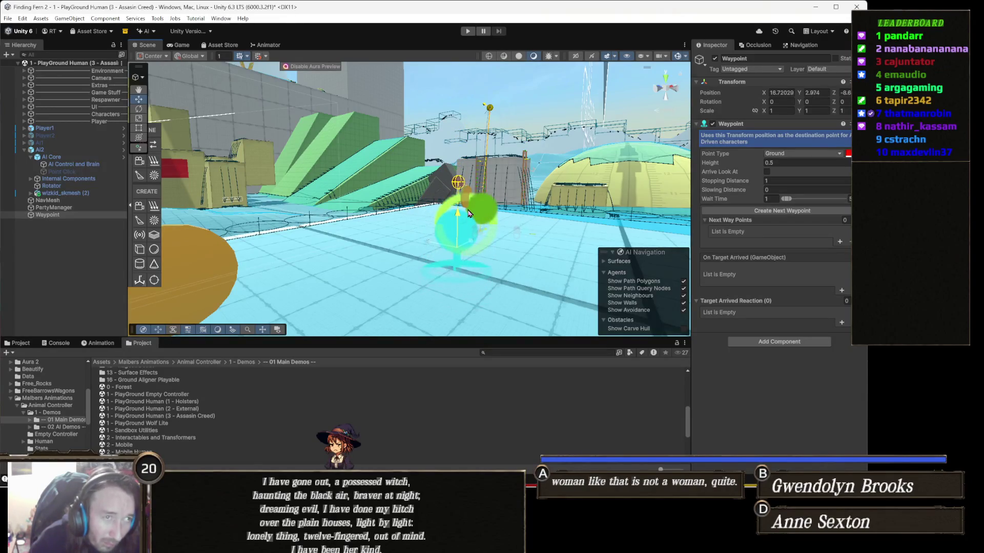
{"action": "left_click", "coordinate": [467, 32]}
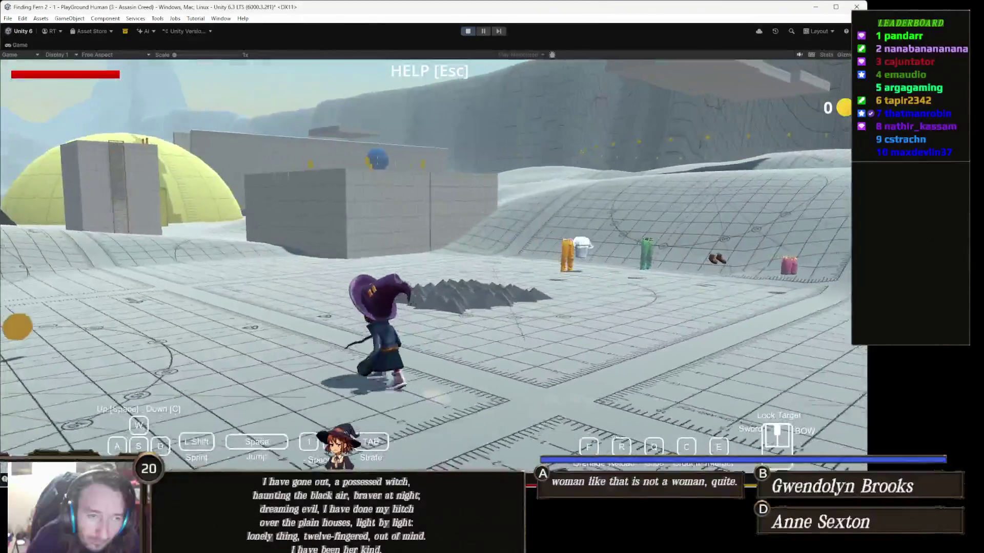
Run and jump the player with WASD and Space to watch the AI witch, then stop the game.
{"action": "key", "text": "a"}
{"action": "key", "text": "a"}
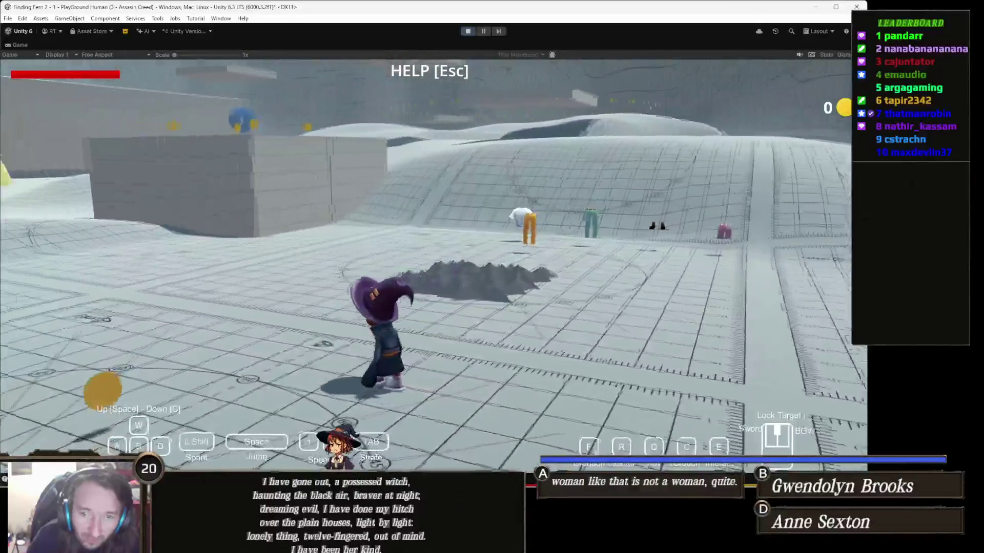
{"action": "key", "text": "space"}
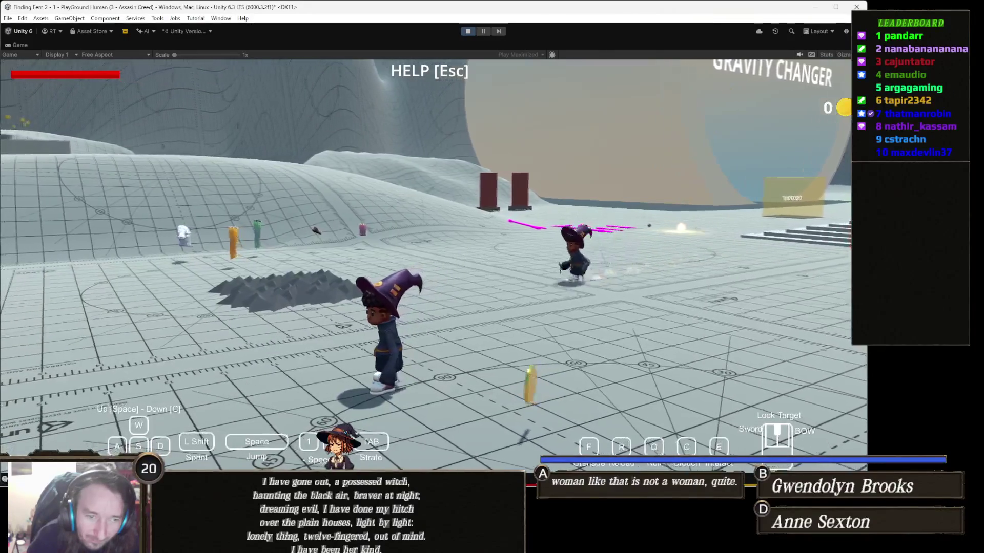
{"action": "key", "text": "w"}
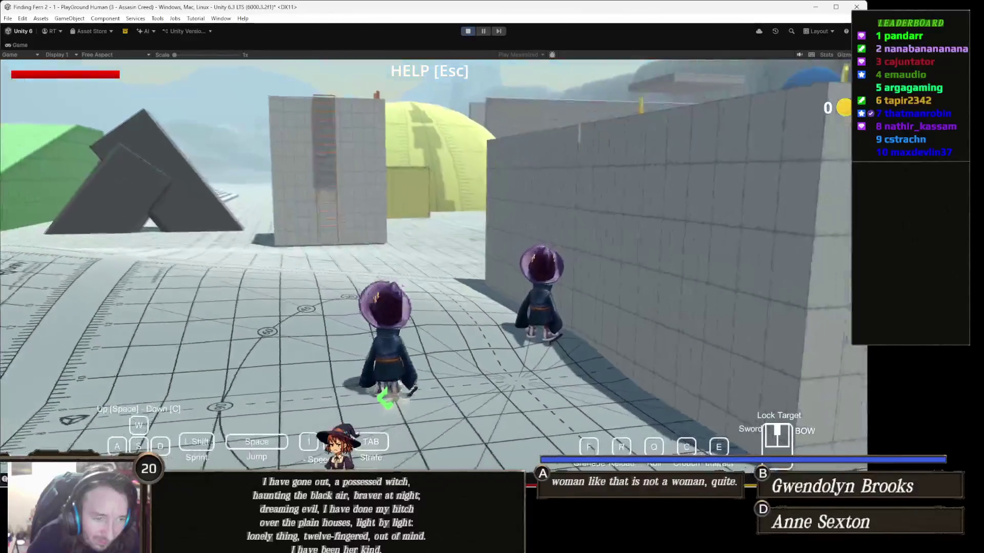
{"action": "key", "text": "a"}
{"action": "key", "text": "s"}
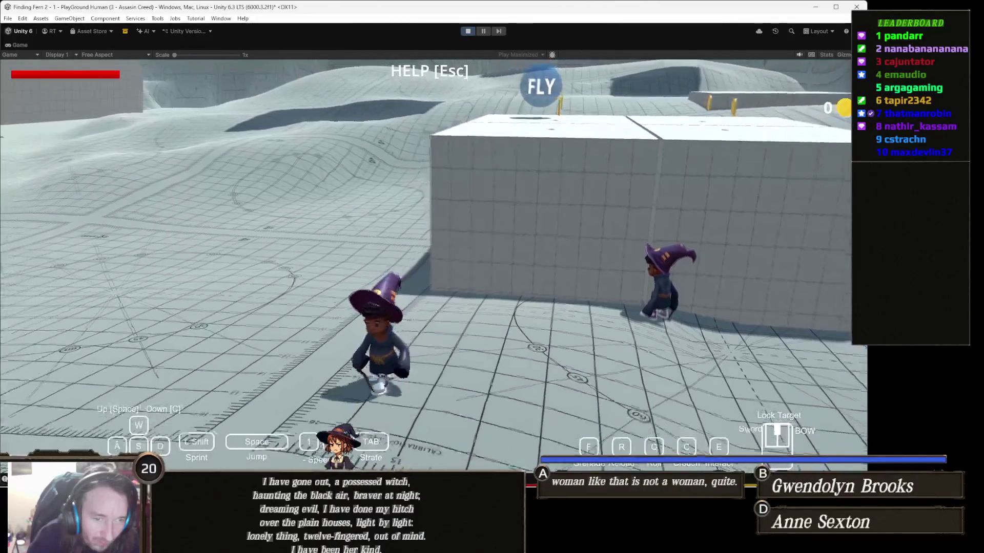
{"action": "key", "text": "w"}
{"action": "key", "text": "s"}
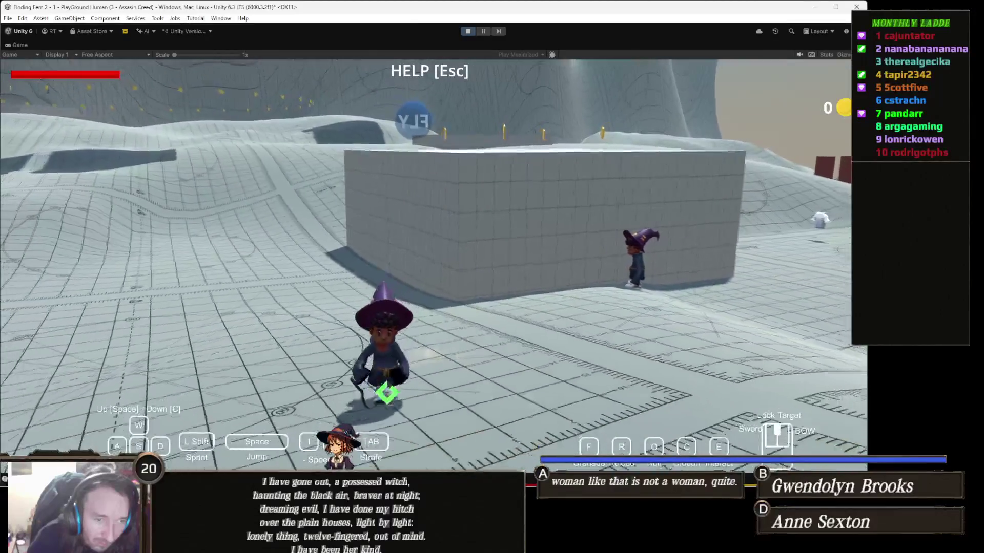
{"action": "key", "text": "w"}
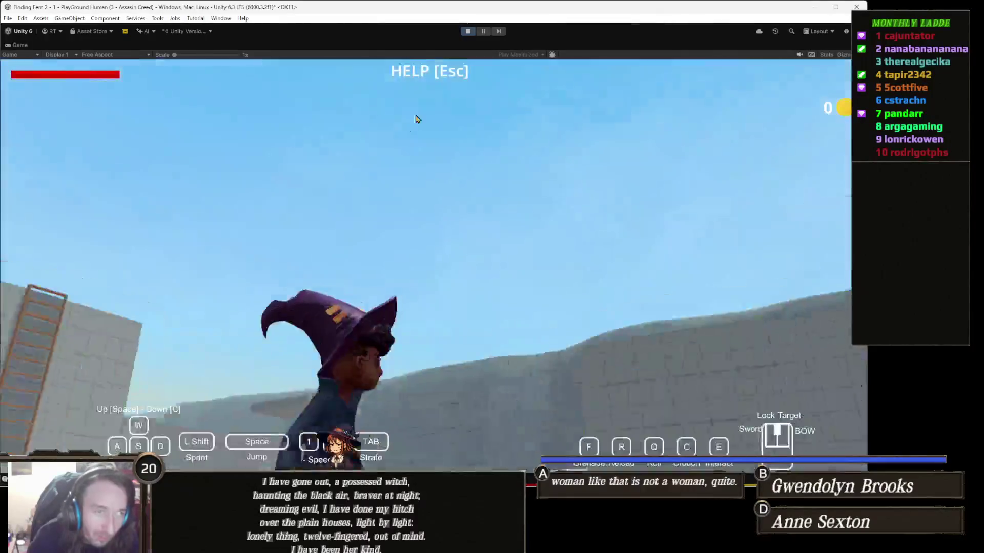
{"action": "left_click", "coordinate": [466, 32]}
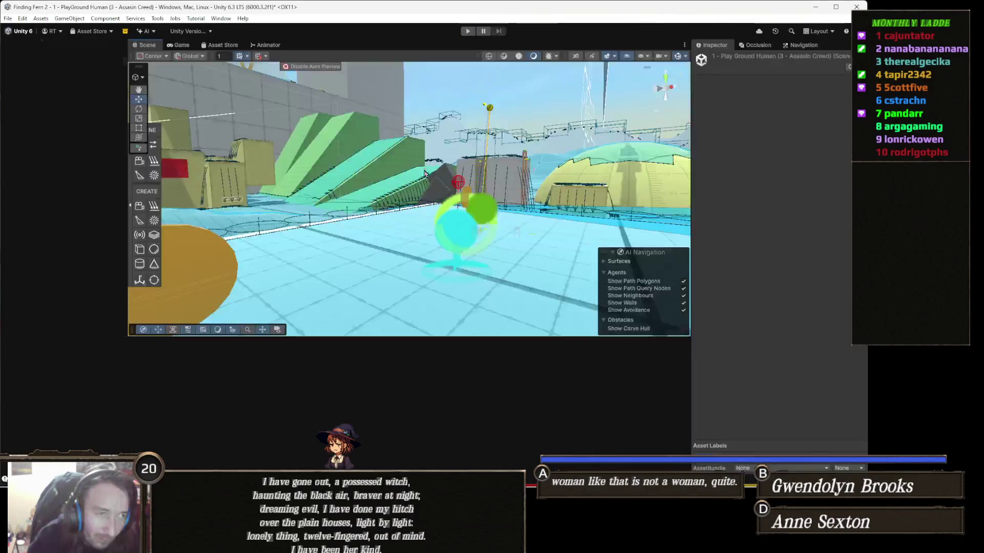
{"action": "mouse_move", "coordinate": [503, 215]}
{"action": "left_mouse_down"}
{"action": "mouse_move", "coordinate": [536, 256]}
{"action": "mouse_move", "coordinate": [533, 230]}
{"action": "mouse_move", "coordinate": [416, 183]}
{"action": "mouse_move", "coordinate": [481, 190]}
{"action": "mouse_move", "coordinate": [622, 176]}
{"action": "mouse_move", "coordinate": [604, 224]}
{"action": "mouse_move", "coordinate": [593, 164]}
{"action": "mouse_move", "coordinate": [457, 196]}
{"action": "mouse_move", "coordinate": [446, 175]}
{"action": "left_mouse_up"}
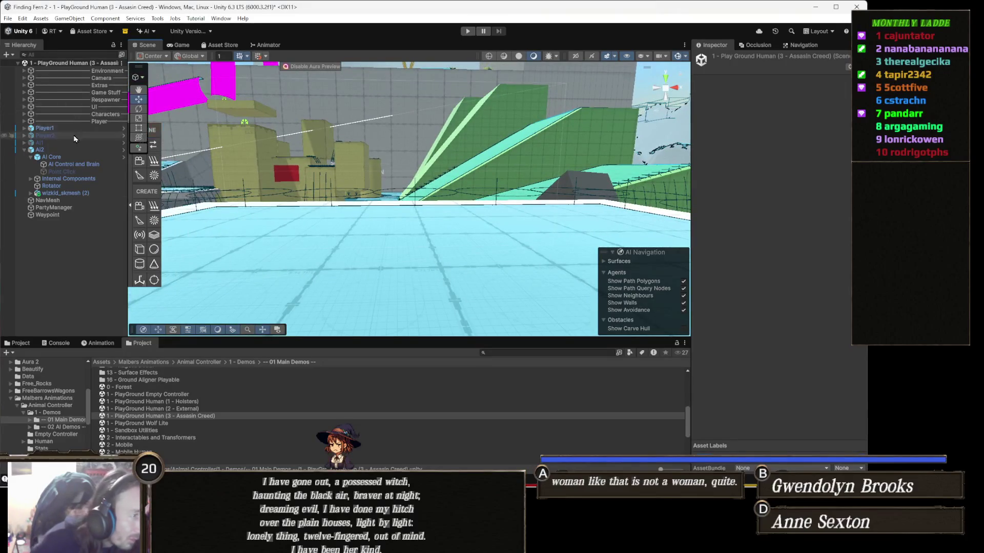
Align the Waypoint with the view near (30.5, 4.84, -4.3), zero its rotation, and play-test.
{"action": "left_click", "coordinate": [55, 215]}
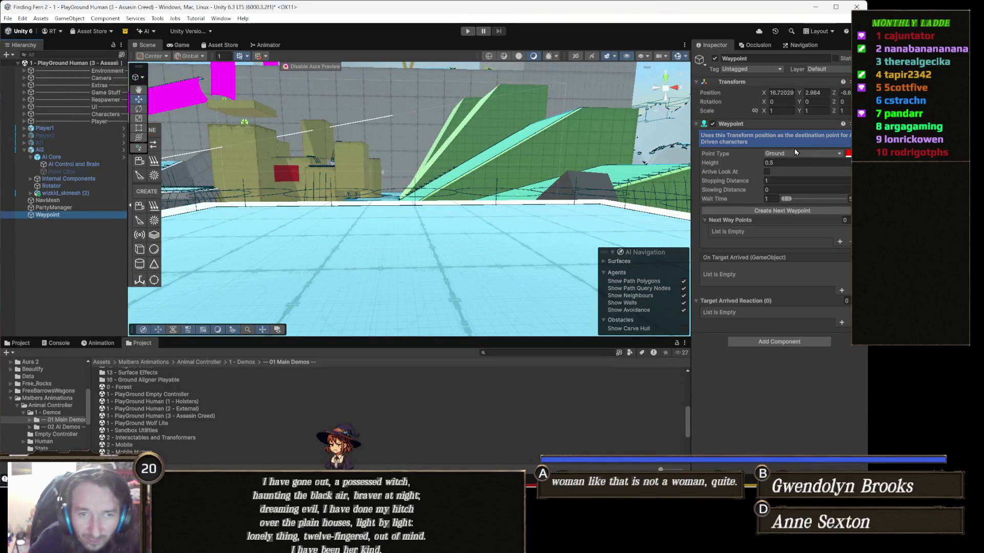
{"action": "key", "text": "ctrl+shift+f"}
{"action": "left_click", "coordinate": [787, 103]}
{"action": "type", "text": "0"}
{"action": "key", "text": "Tab"}
{"action": "type", "text": "0"}
{"action": "key", "text": "Return"}
{"action": "key", "text": "f"}
{"action": "mouse_move", "coordinate": [516, 190]}
{"action": "left_mouse_down"}
{"action": "mouse_move", "coordinate": [510, 210]}
{"action": "mouse_move", "coordinate": [480, 215]}
{"action": "mouse_move", "coordinate": [482, 228]}
{"action": "left_mouse_up"}
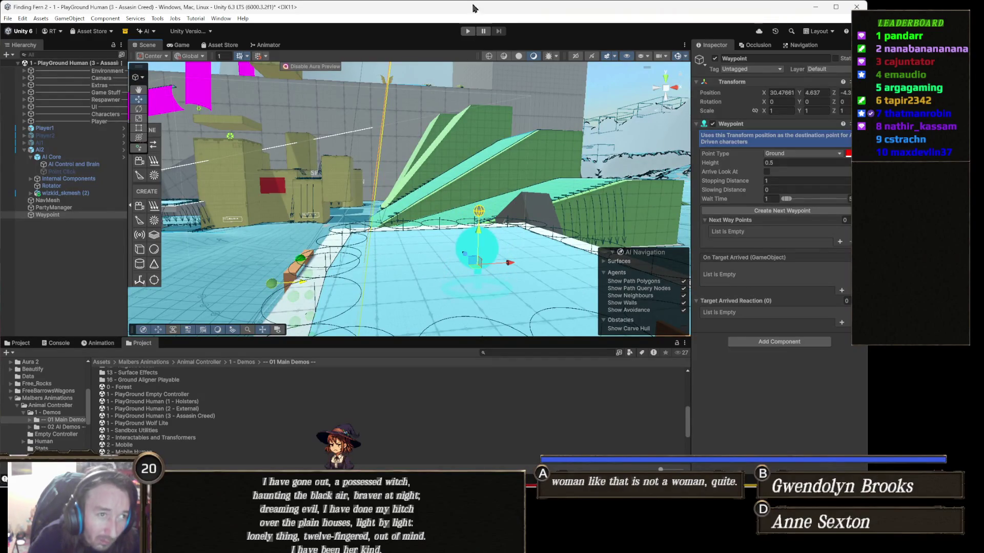
{"action": "left_click", "coordinate": [467, 31]}
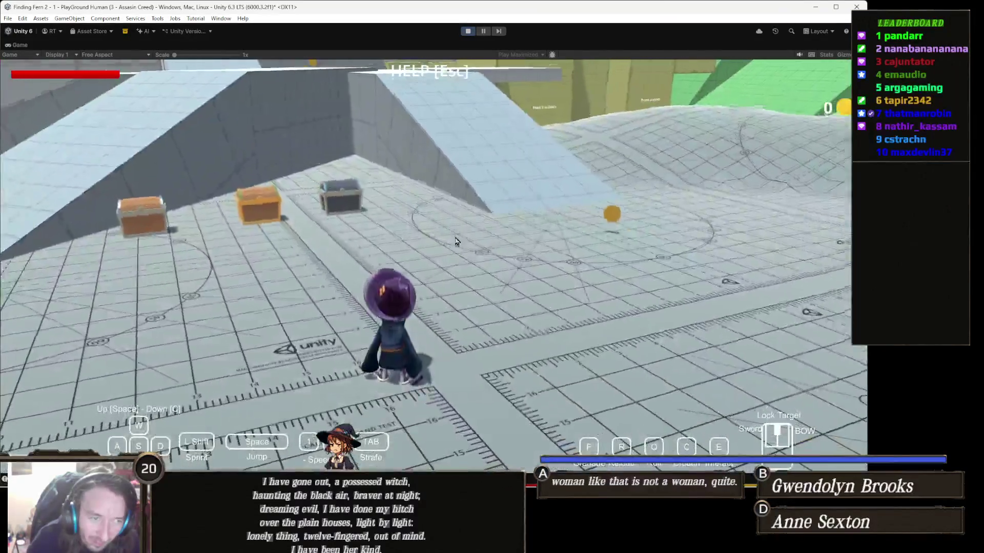
Run the witch across the level with W, then stop the game.
{"action": "left_click", "coordinate": [456, 241]}
{"action": "key", "text": "w"}
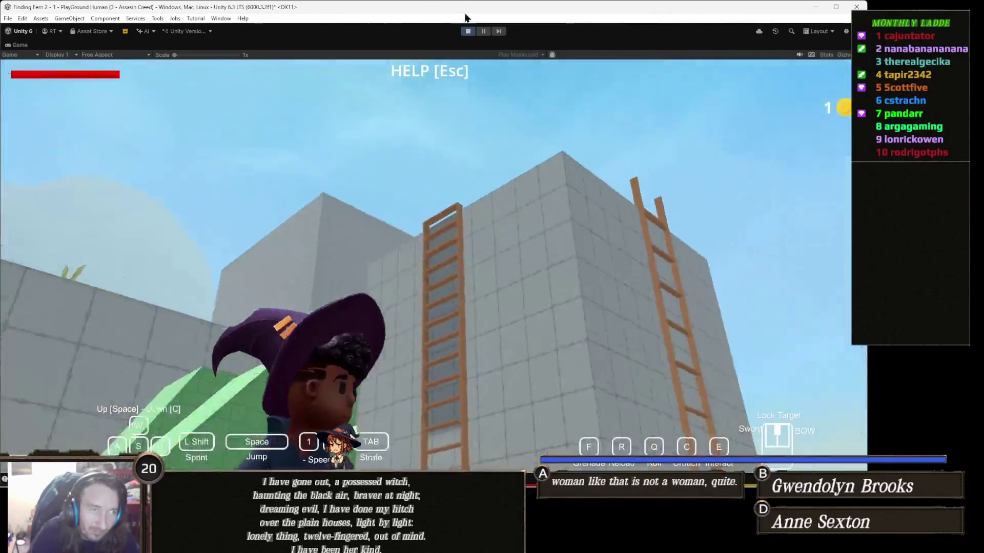
{"action": "left_click", "coordinate": [466, 32]}
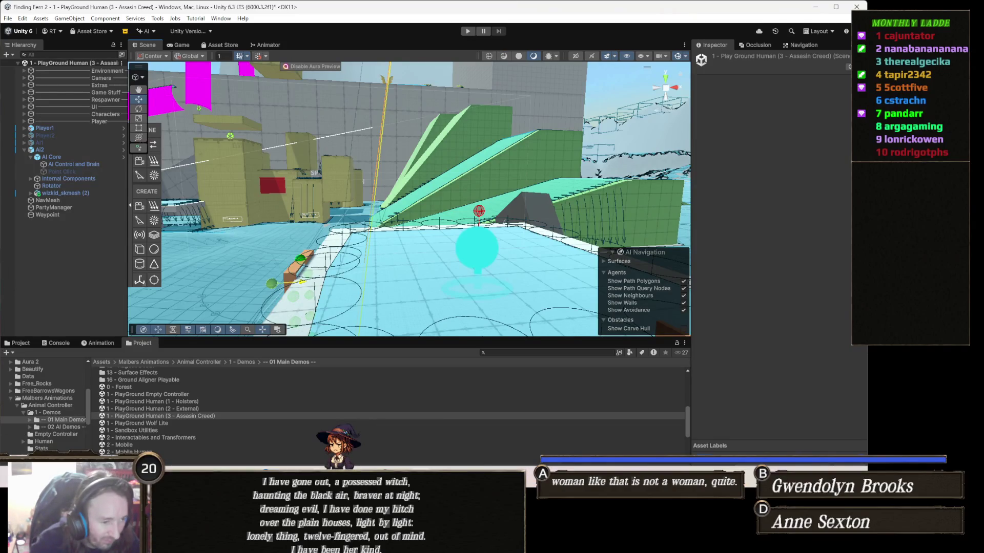
Bring Chrome forward on the ArtStation Project Dragon page.
{"action": "mouse_move", "coordinate": [421, 546]}
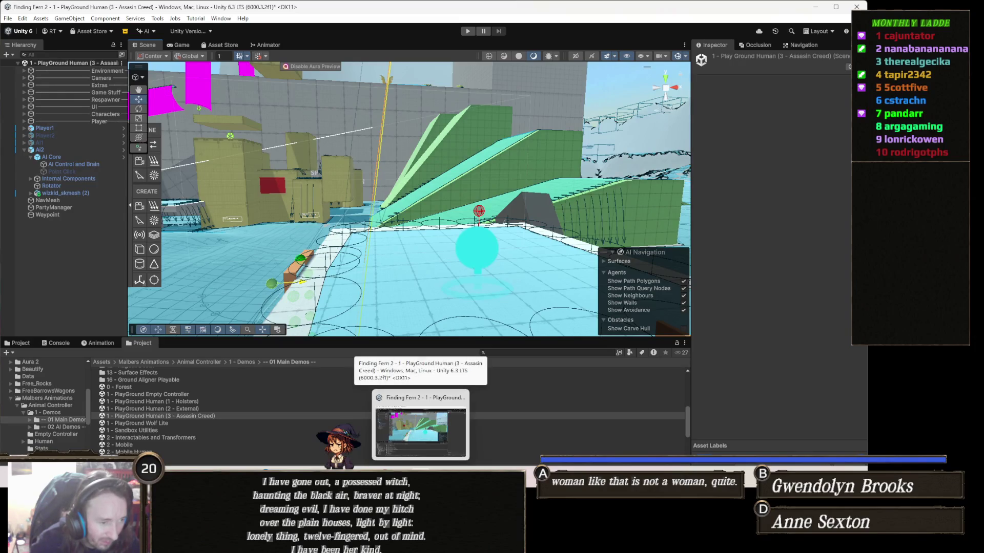
{"action": "mouse_move", "coordinate": [241, 546]}
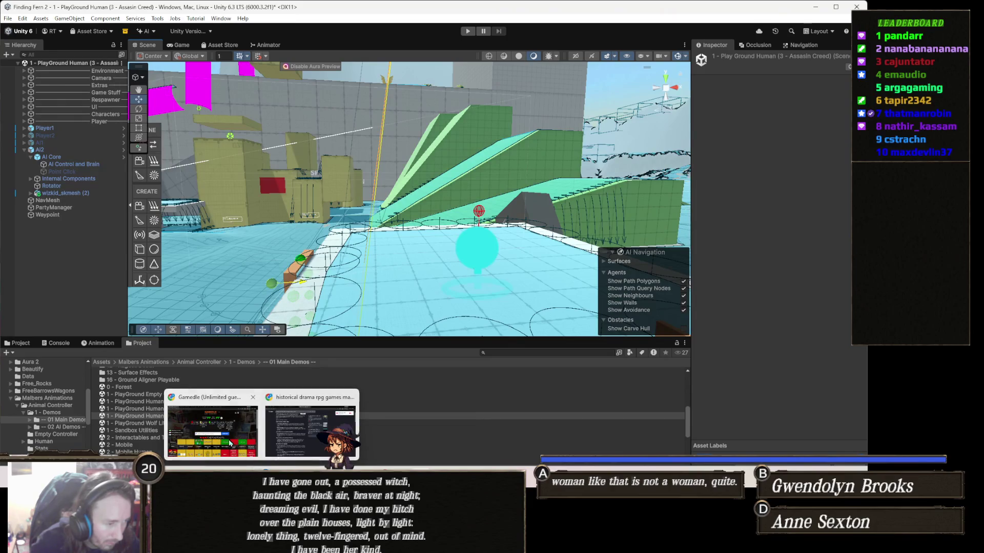
{"action": "left_click", "coordinate": [230, 444]}
{"action": "left_click", "coordinate": [488, 10]}
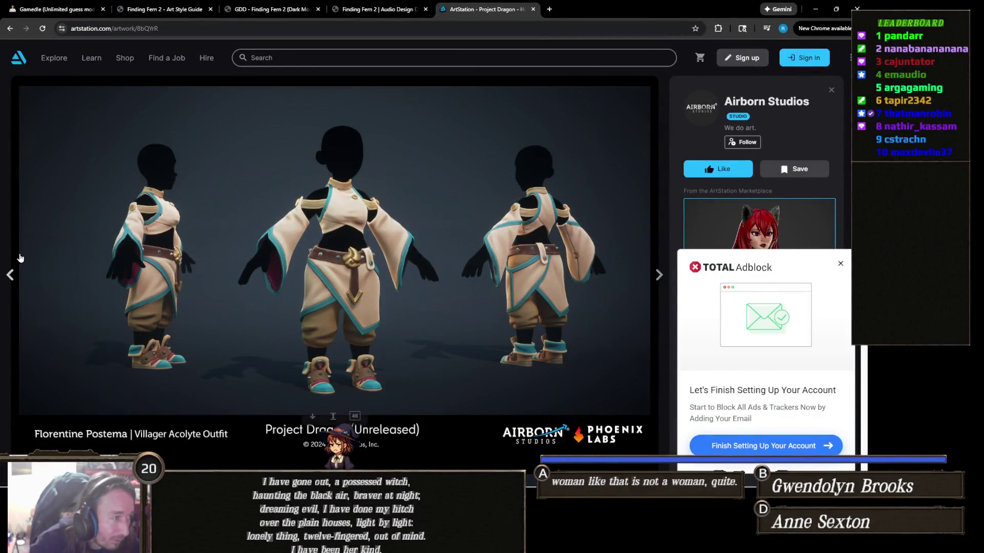
Dismiss the adblock popup and step back through the Project Dragon outfits to Valekin Outfits II, then return to the Finding Fern 2 guide.
{"action": "left_click", "coordinate": [10, 276]}
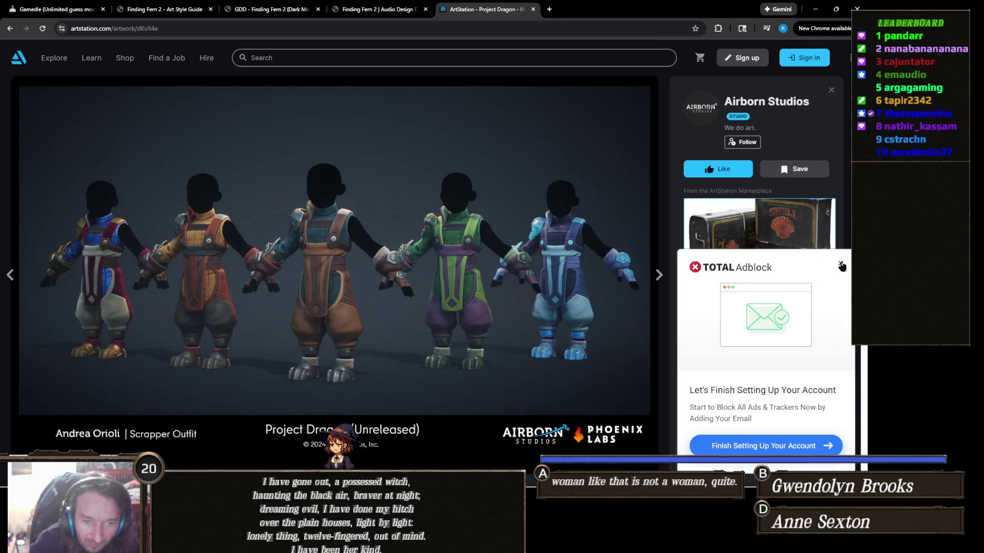
{"action": "left_click", "coordinate": [841, 266]}
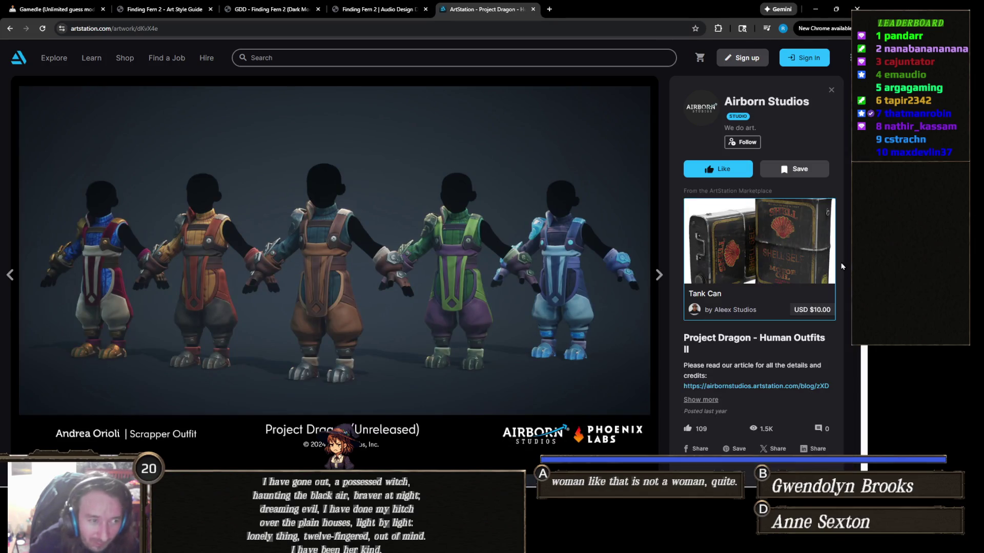
{"action": "left_click", "coordinate": [10, 275]}
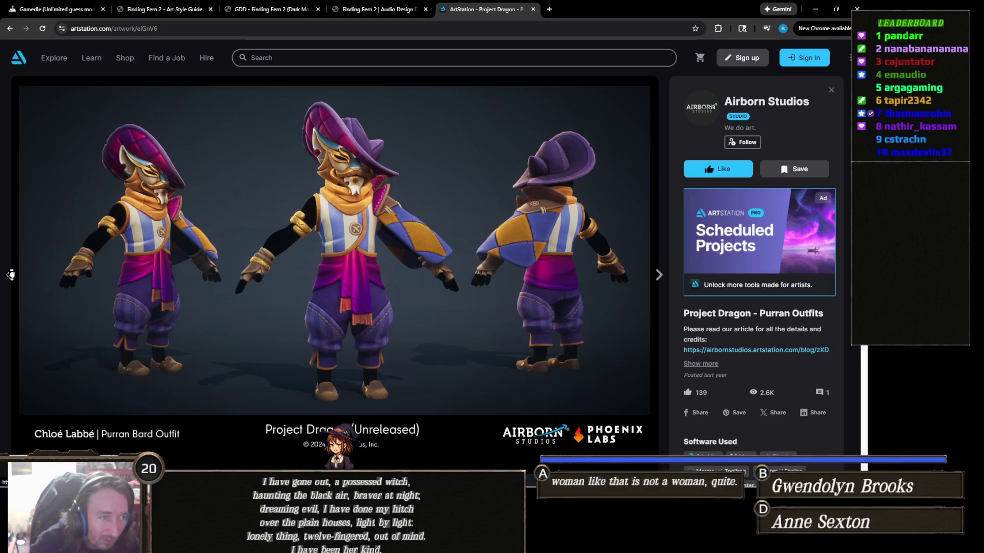
{"action": "left_click", "coordinate": [11, 275]}
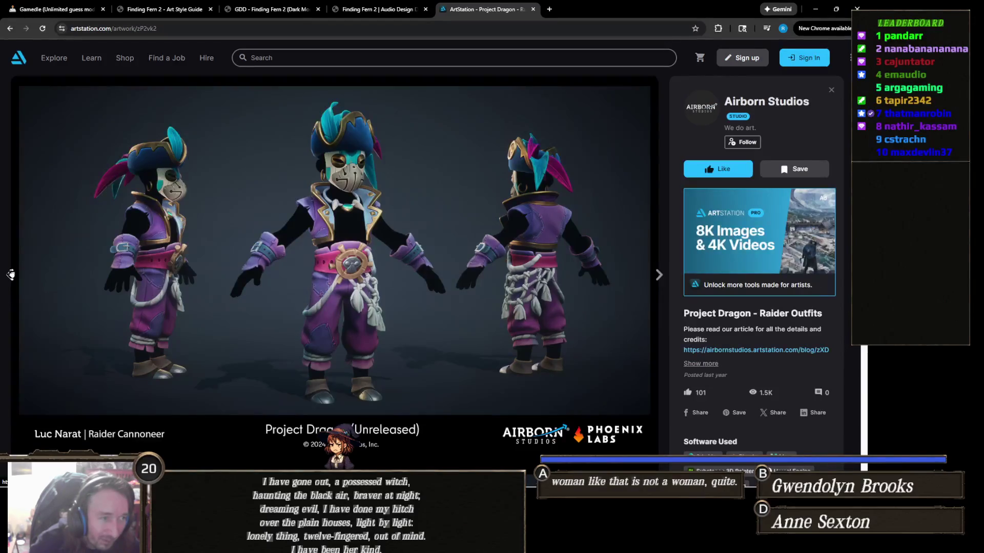
{"action": "left_click", "coordinate": [10, 275]}
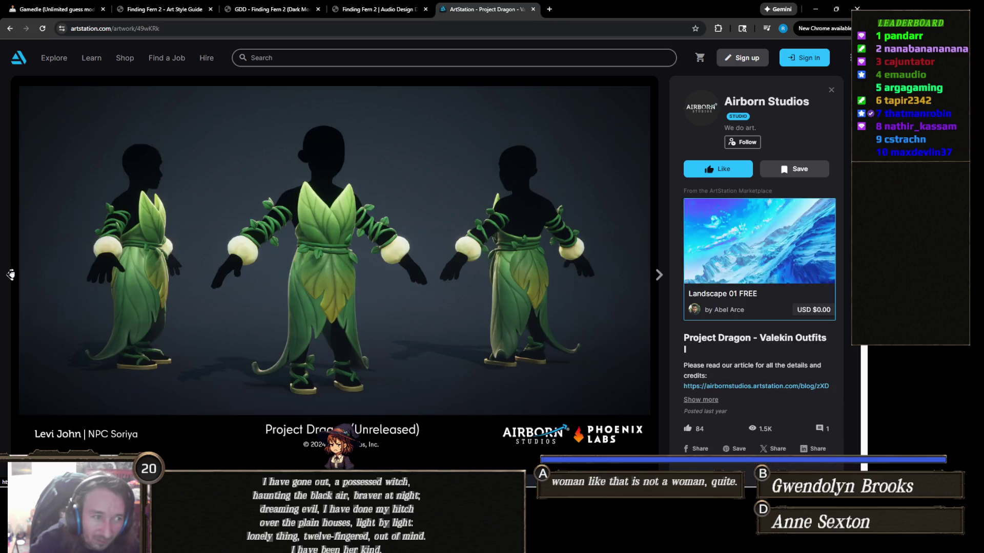
{"action": "left_click", "coordinate": [11, 275]}
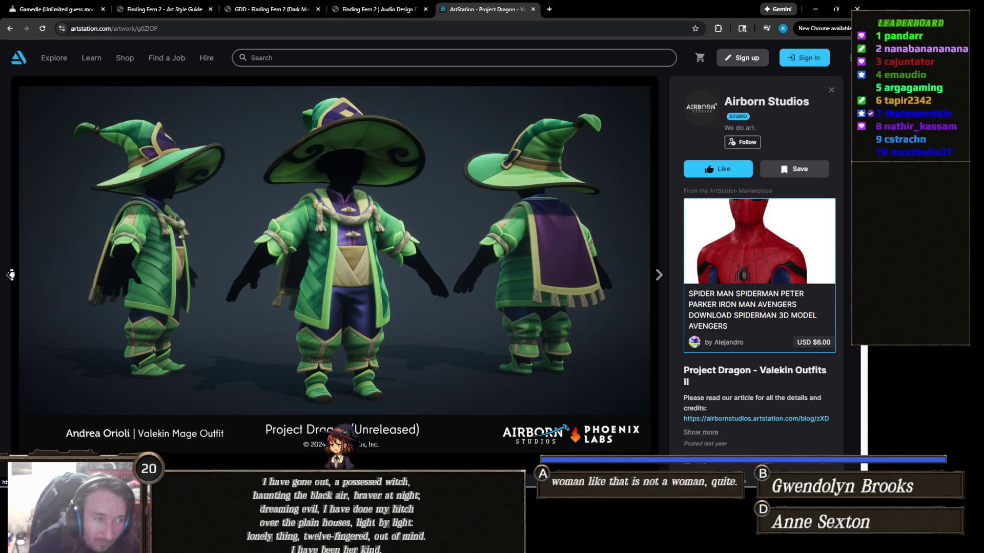
{"action": "scroll", "coordinate": [449, 285], "scroll_direction": "down", "scroll_amount": 5}
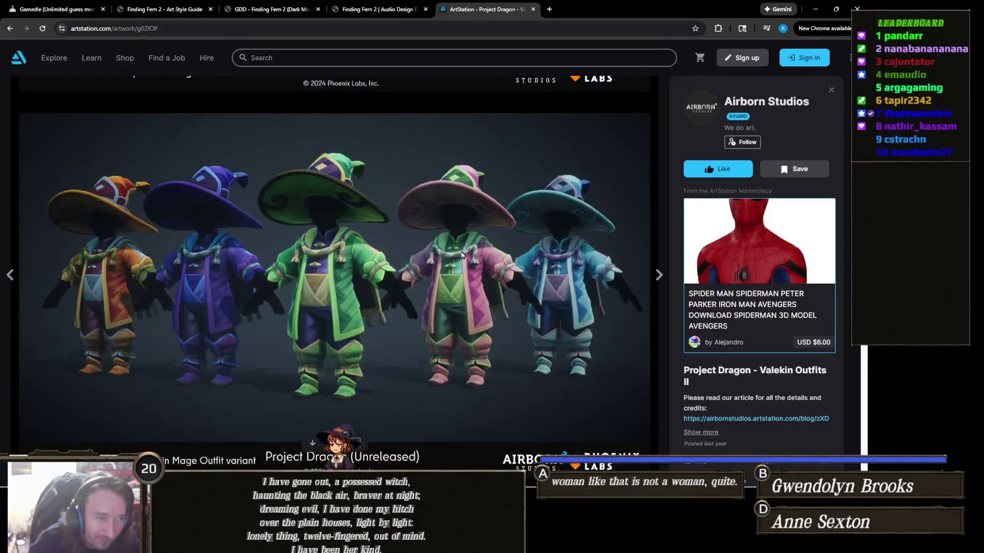
{"action": "scroll", "coordinate": [438, 262], "scroll_direction": "up", "scroll_amount": 6}
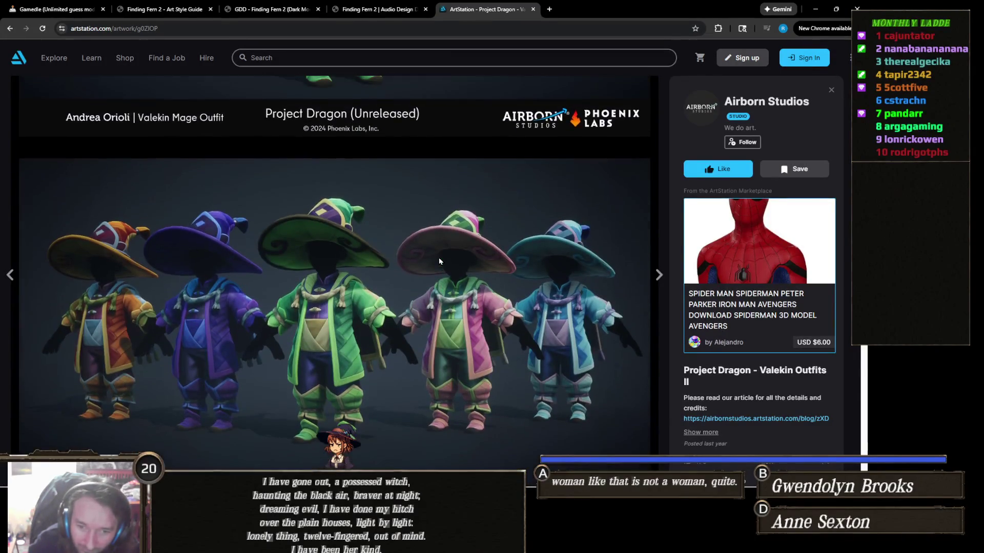
{"action": "scroll", "coordinate": [441, 262], "scroll_direction": "up", "scroll_amount": 1}
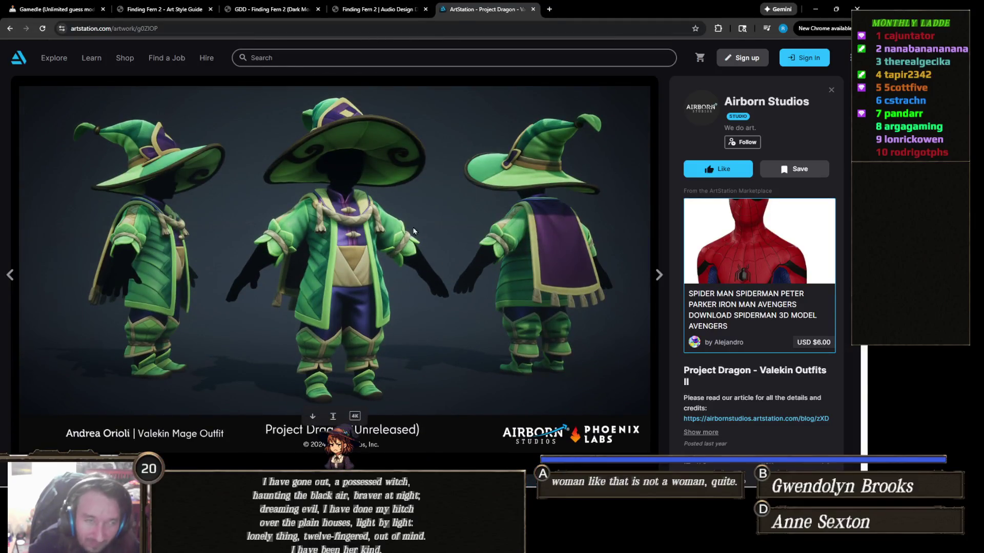
{"action": "left_click", "coordinate": [169, 8]}
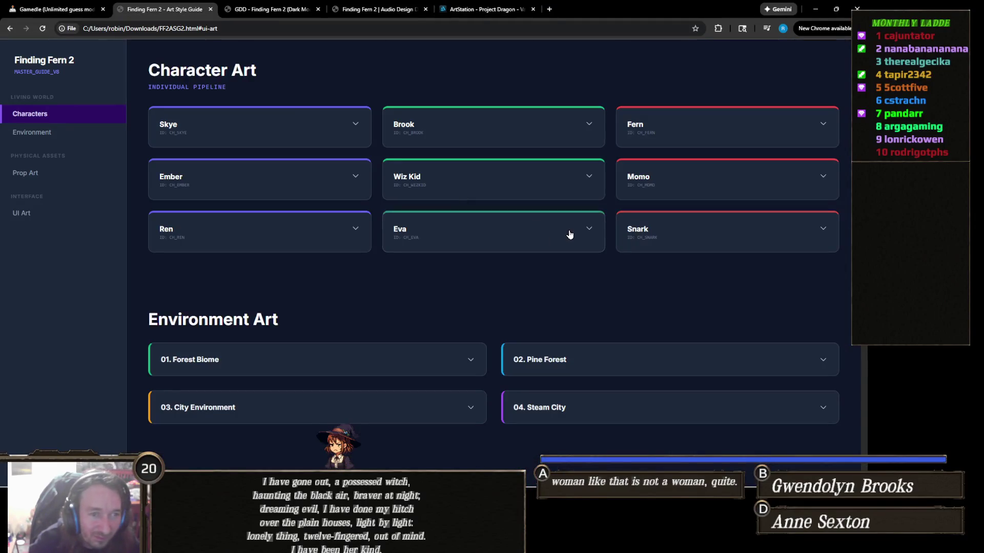
Expand Eva's character card and enlarge her concept image, then return to the ArtStation tab.
{"action": "left_click", "coordinate": [569, 235]}
{"action": "left_click", "coordinate": [478, 279]}
{"action": "scroll", "coordinate": [479, 338], "scroll_direction": "down", "scroll_amount": 2}
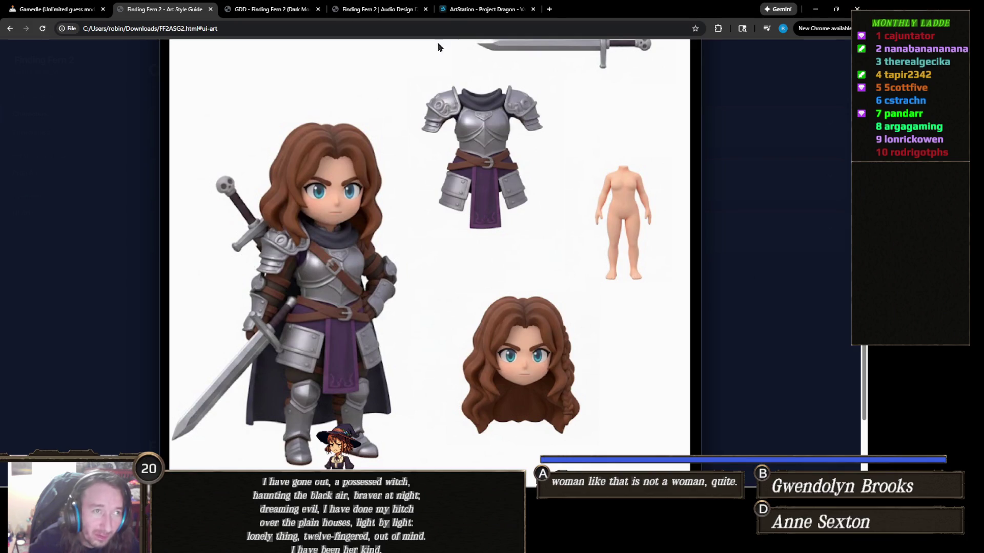
{"action": "left_click", "coordinate": [480, 11]}
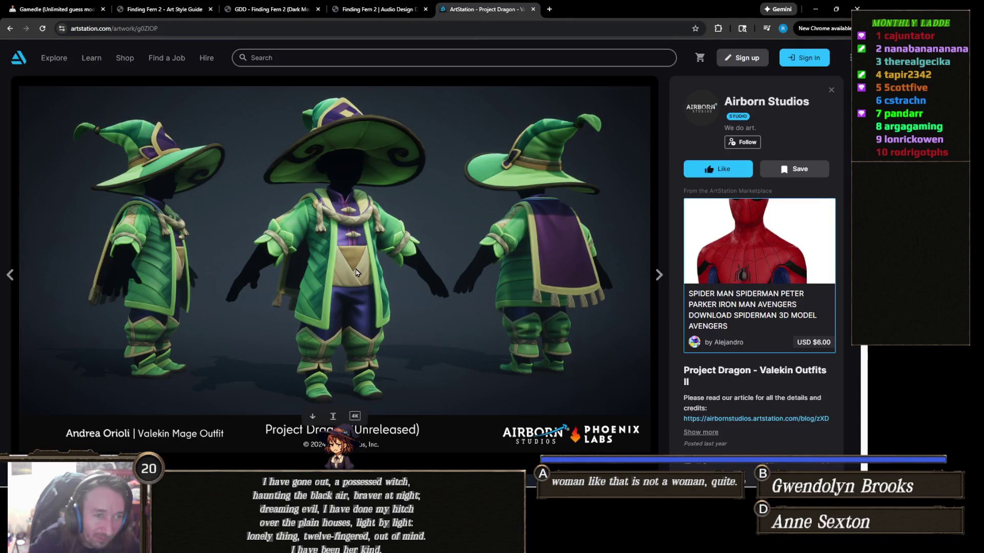
{"action": "scroll", "coordinate": [307, 266], "scroll_direction": "down", "scroll_amount": 3}
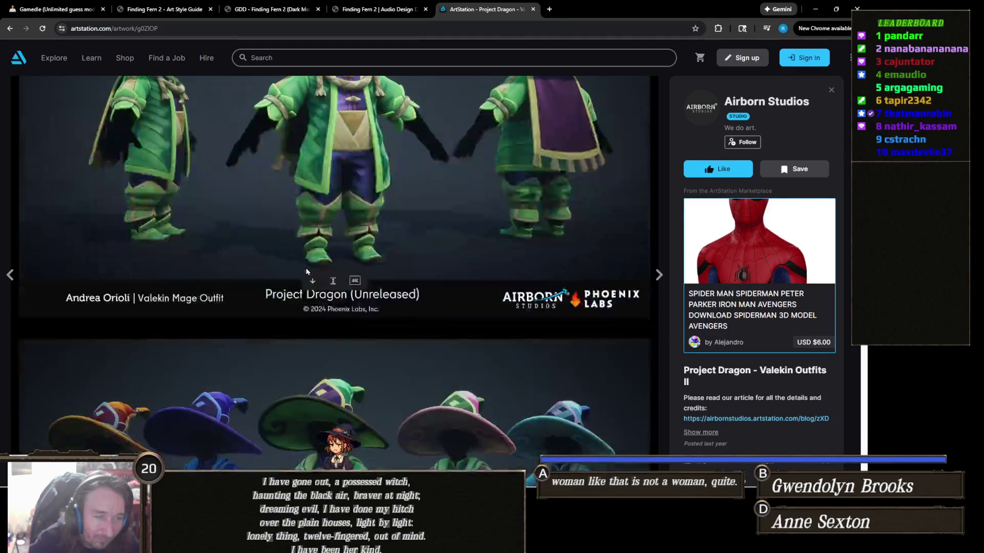
{"action": "scroll", "coordinate": [311, 259], "scroll_direction": "down", "scroll_amount": 10}
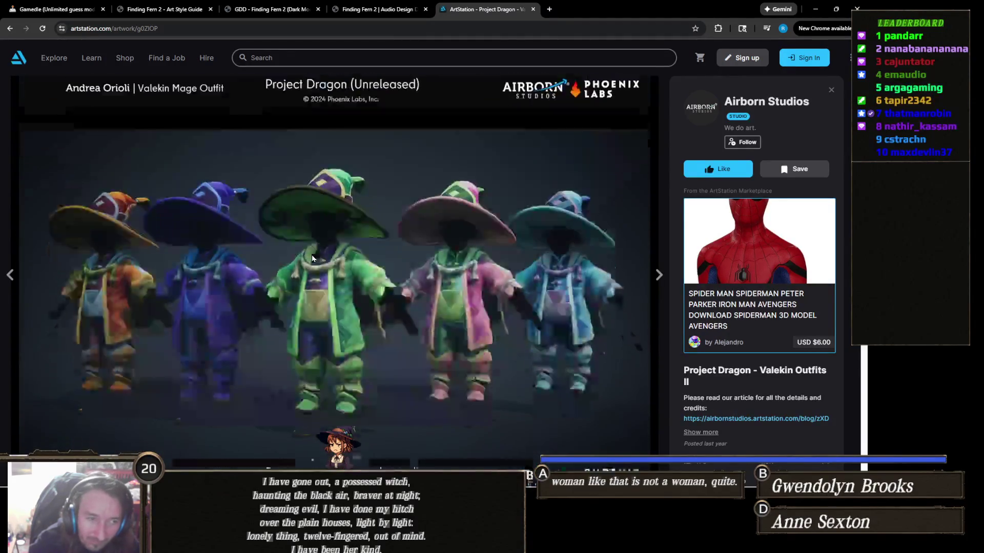
{"action": "scroll", "coordinate": [314, 258], "scroll_direction": "down", "scroll_amount": 20}
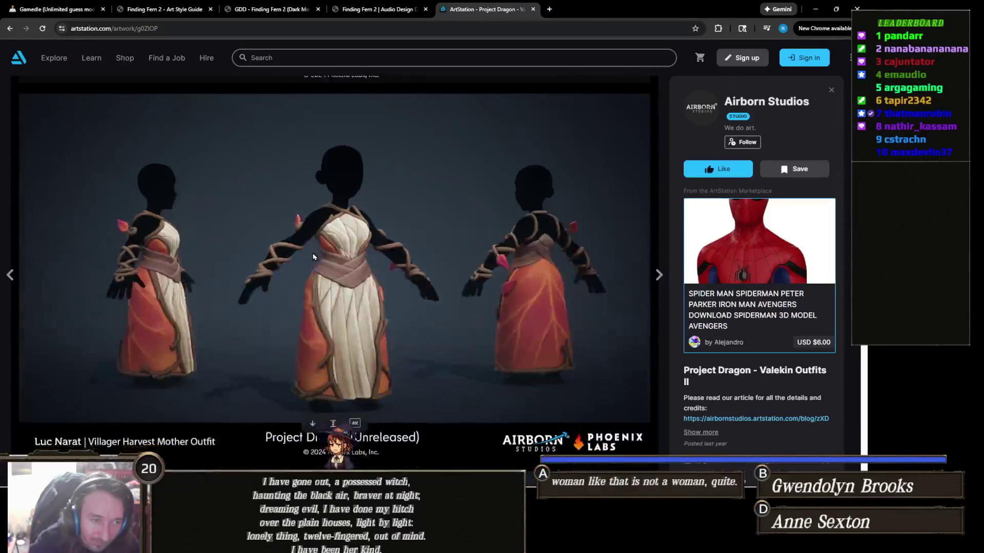
{"action": "scroll", "coordinate": [313, 257], "scroll_direction": "down", "scroll_amount": 4}
{"action": "scroll", "coordinate": [314, 256], "scroll_direction": "up", "scroll_amount": 1}
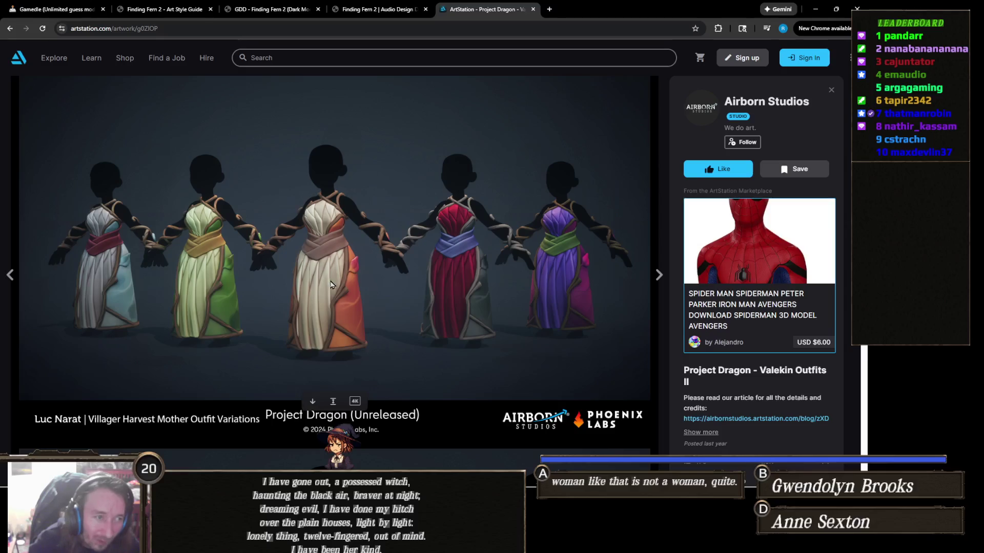
{"action": "scroll", "coordinate": [377, 294], "scroll_direction": "down", "scroll_amount": 5}
{"action": "scroll", "coordinate": [378, 294], "scroll_direction": "down", "scroll_amount": 15}
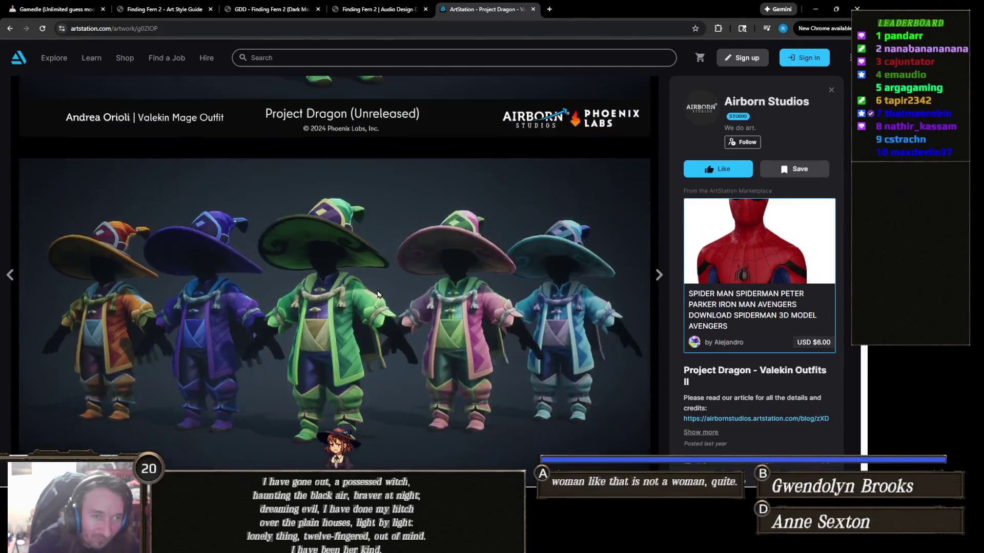
{"action": "scroll", "coordinate": [378, 295], "scroll_direction": "up", "scroll_amount": 1}
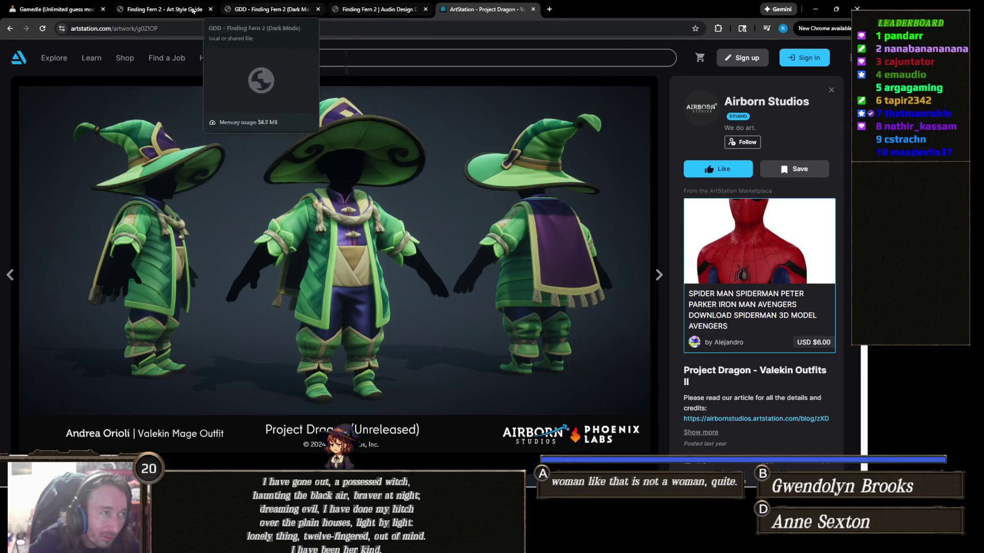
{"action": "left_click", "coordinate": [188, 14]}
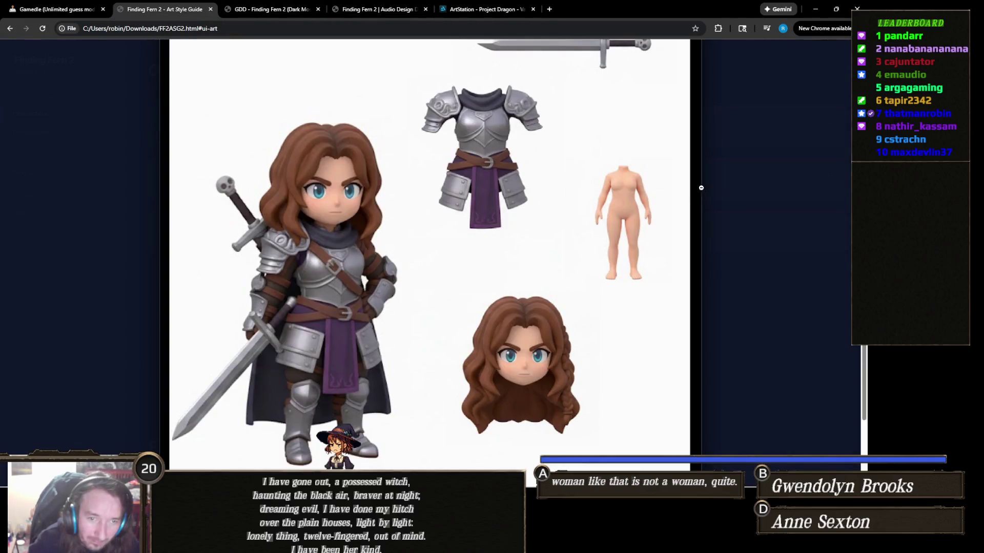
Close Eva's image, view the City Environment's Medieval City modular pieces full size, then collapse the card.
{"action": "left_click", "coordinate": [767, 196]}
{"action": "scroll", "coordinate": [553, 235], "scroll_direction": "down", "scroll_amount": 3}
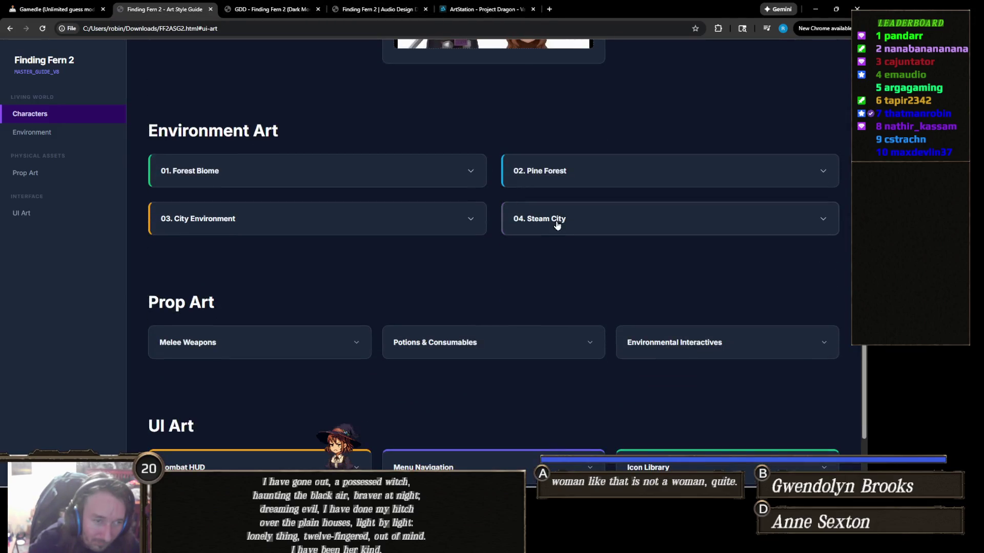
{"action": "left_click", "coordinate": [557, 223]}
{"action": "left_click", "coordinate": [471, 220]}
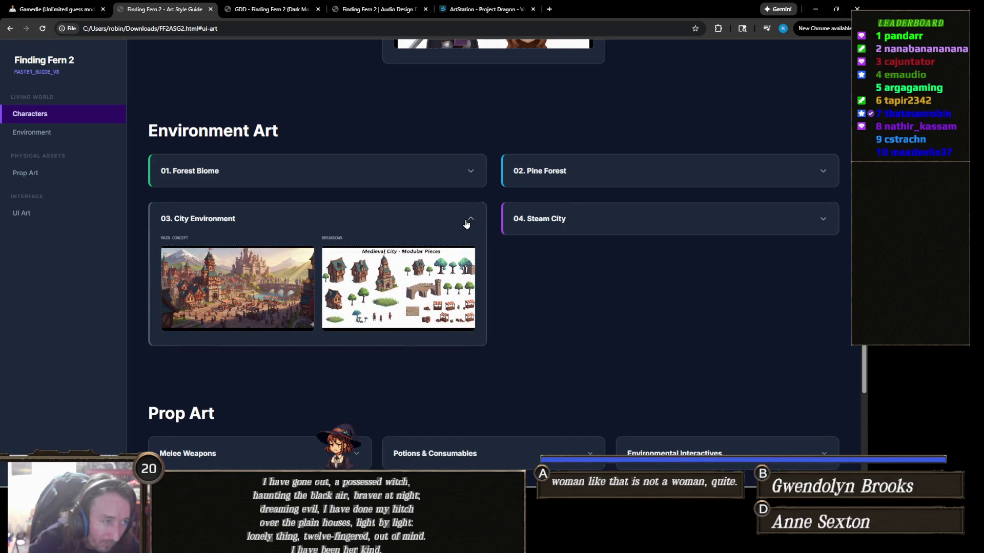
{"action": "left_click", "coordinate": [420, 288]}
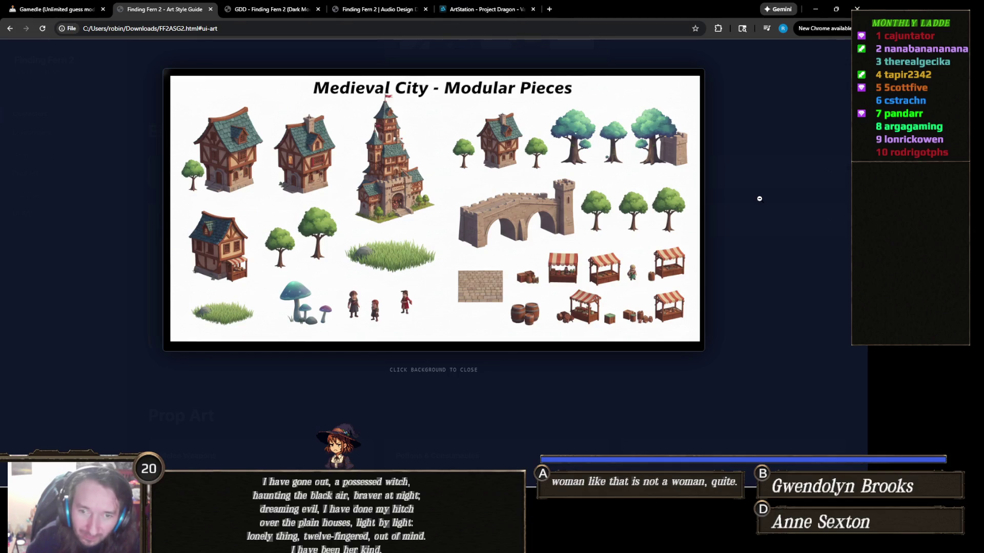
{"action": "left_click", "coordinate": [760, 199]}
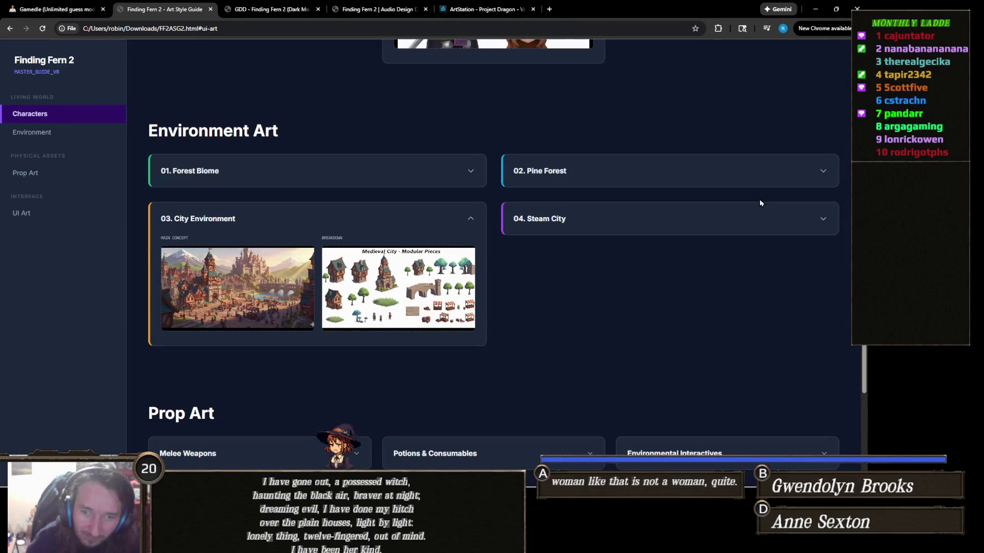
{"action": "left_click", "coordinate": [428, 218]}
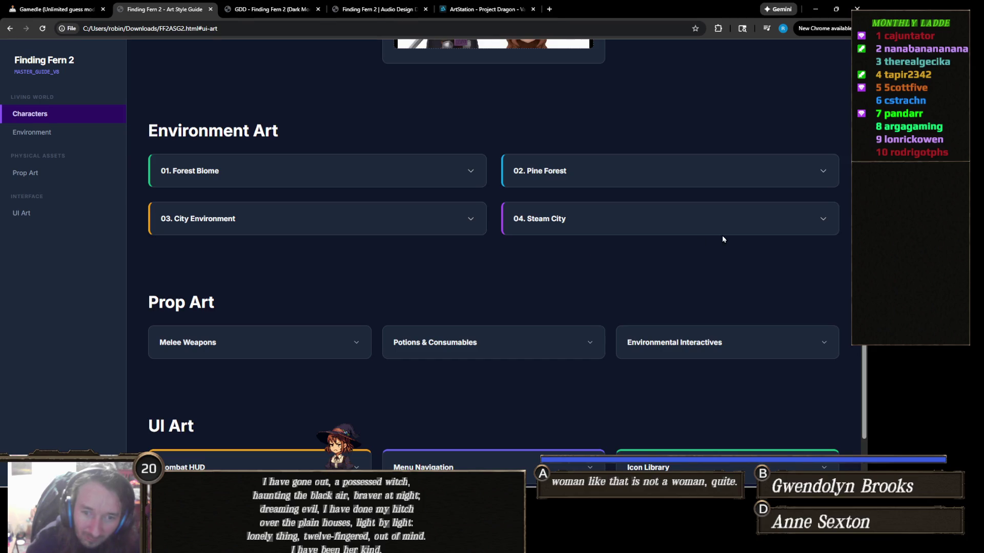
{"action": "scroll", "coordinate": [688, 226], "scroll_direction": "up", "scroll_amount": 5}
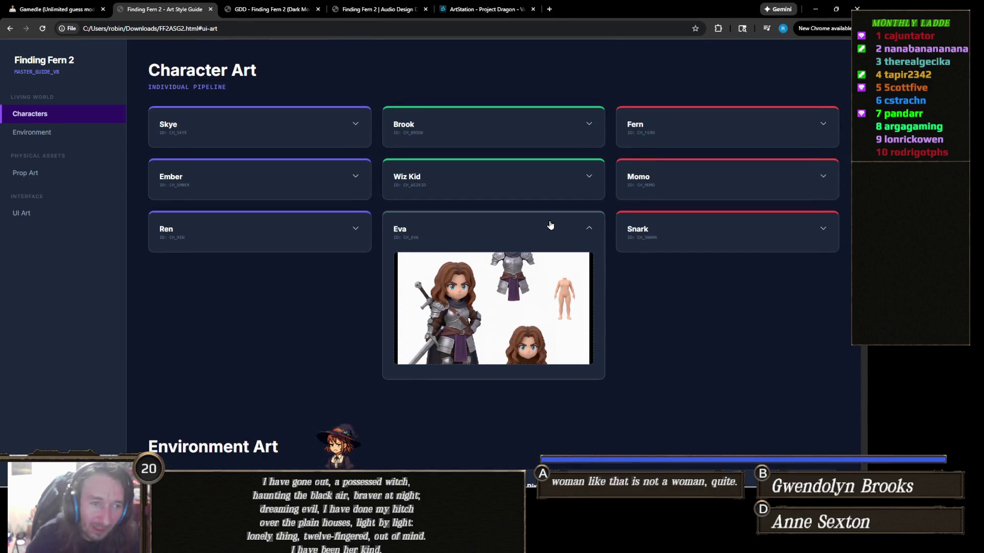
Collapse Eva's character card and Alt+Tab back to the Unity editor.
{"action": "left_click", "coordinate": [552, 226]}
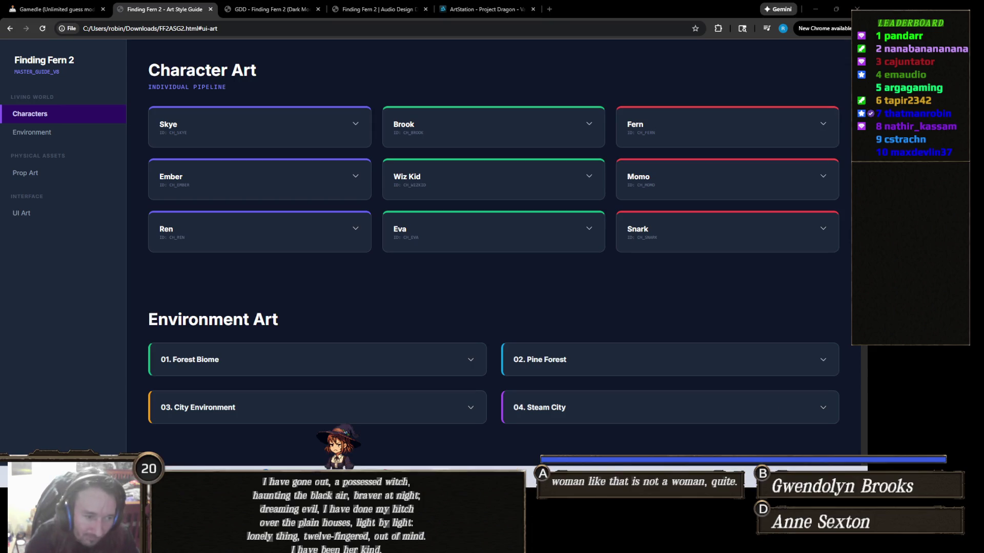
{"action": "mouse_move", "coordinate": [437, 469]}
{"action": "key", "text": "alt+Tab"}
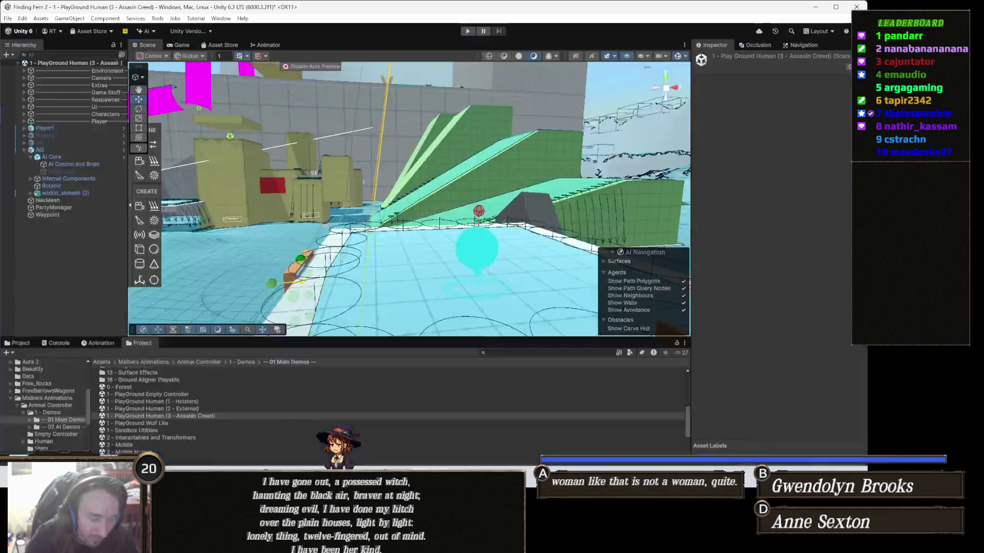
Pan the Scene view over to the tall block with the ladder.
{"action": "mouse_move", "coordinate": [411, 290]}
{"action": "left_mouse_down"}
{"action": "mouse_move", "coordinate": [511, 351]}
{"action": "mouse_move", "coordinate": [480, 271]}
{"action": "mouse_move", "coordinate": [403, 250]}
{"action": "mouse_move", "coordinate": [456, 251]}
{"action": "mouse_move", "coordinate": [446, 186]}
{"action": "left_mouse_up"}
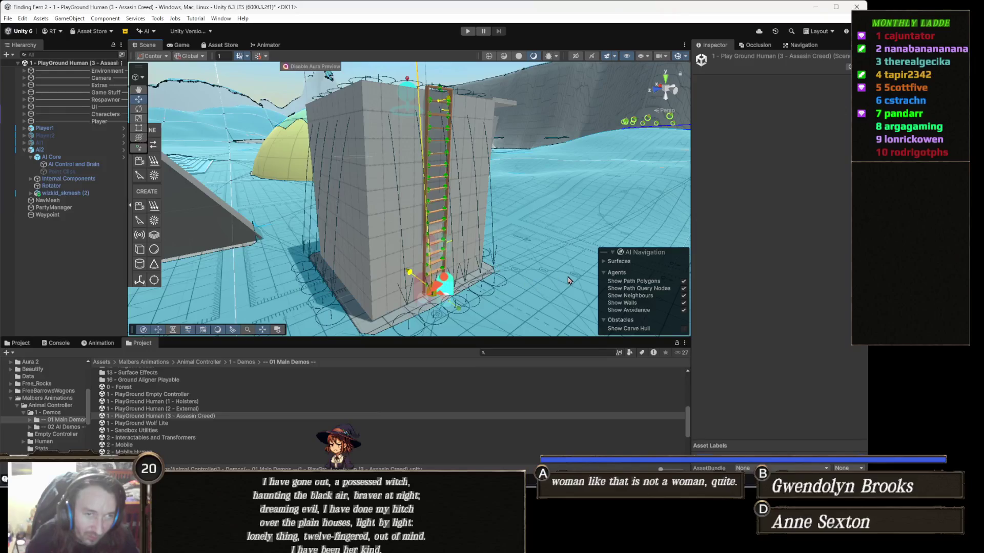
Select the NavMesh object and begin editing the Humanoid agent's Jump Distance in Navigation Agents.
{"action": "left_click", "coordinate": [76, 202]}
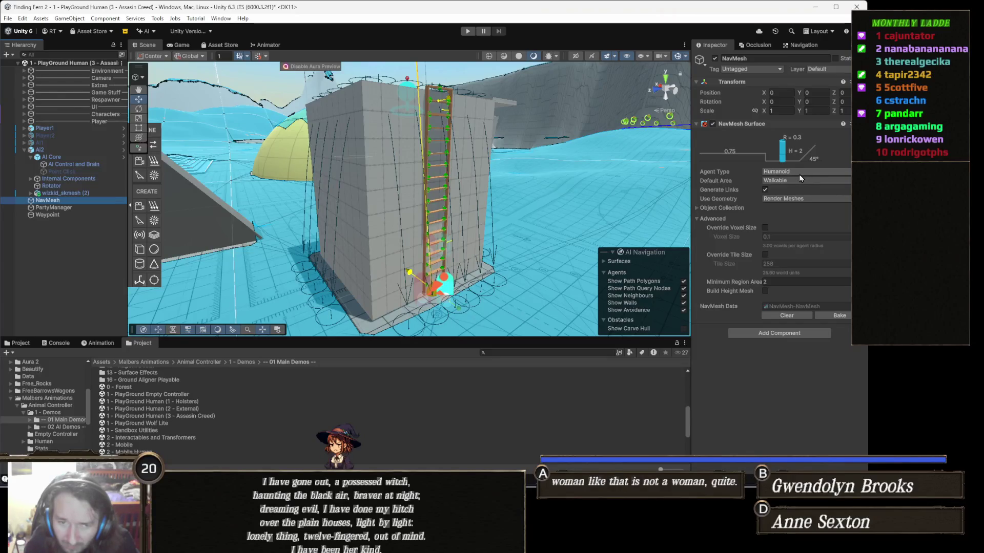
{"action": "left_click", "coordinate": [803, 45]}
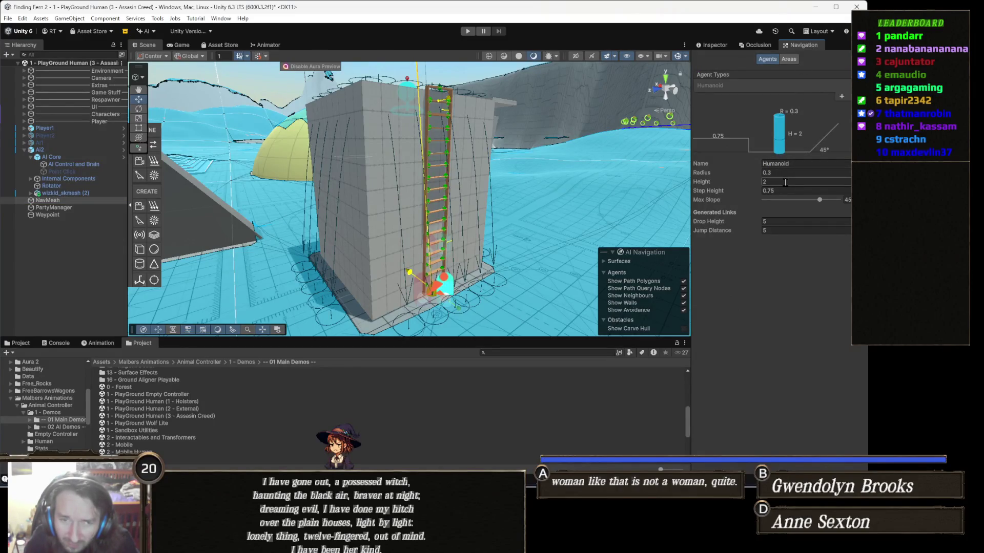
{"action": "left_click", "coordinate": [779, 229]}
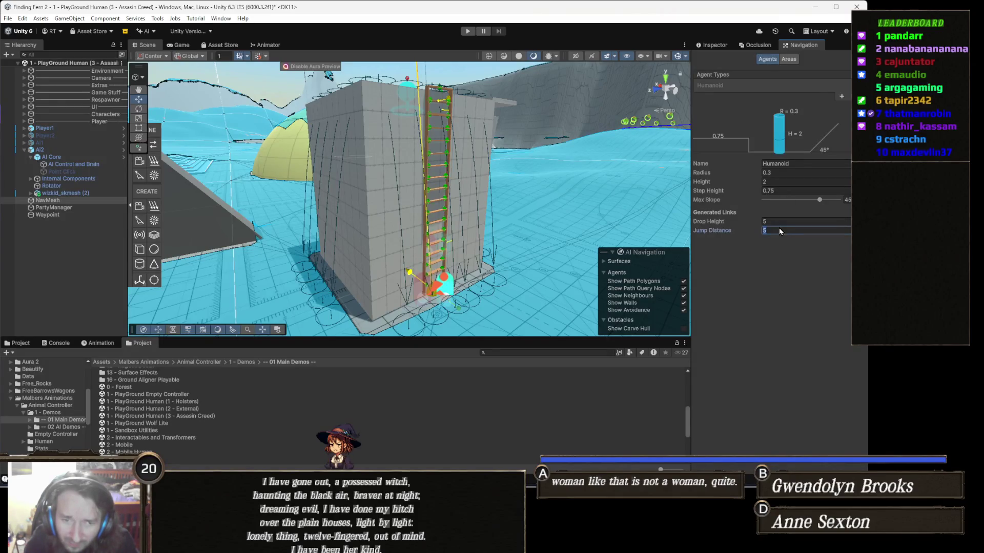
Enter a Jump Distance of 1 and rebake the NavMesh Surface, then orbit around the tower.
{"action": "type", "text": "1"}
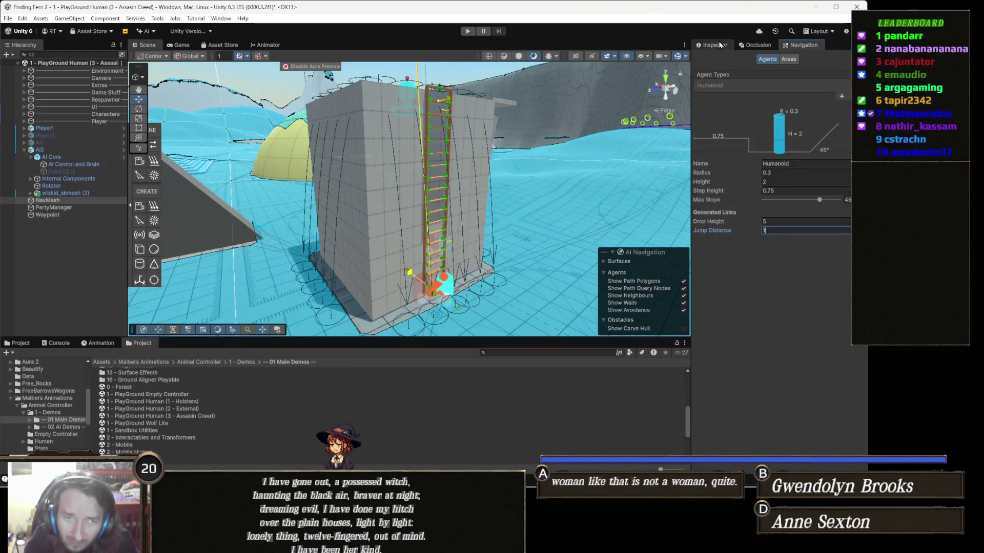
{"action": "left_click", "coordinate": [720, 45]}
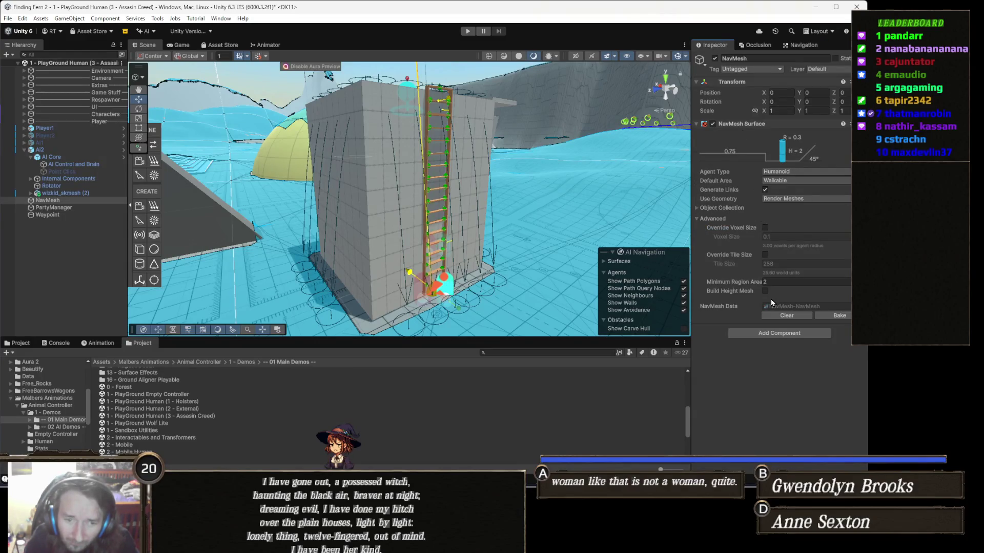
{"action": "left_click", "coordinate": [839, 316]}
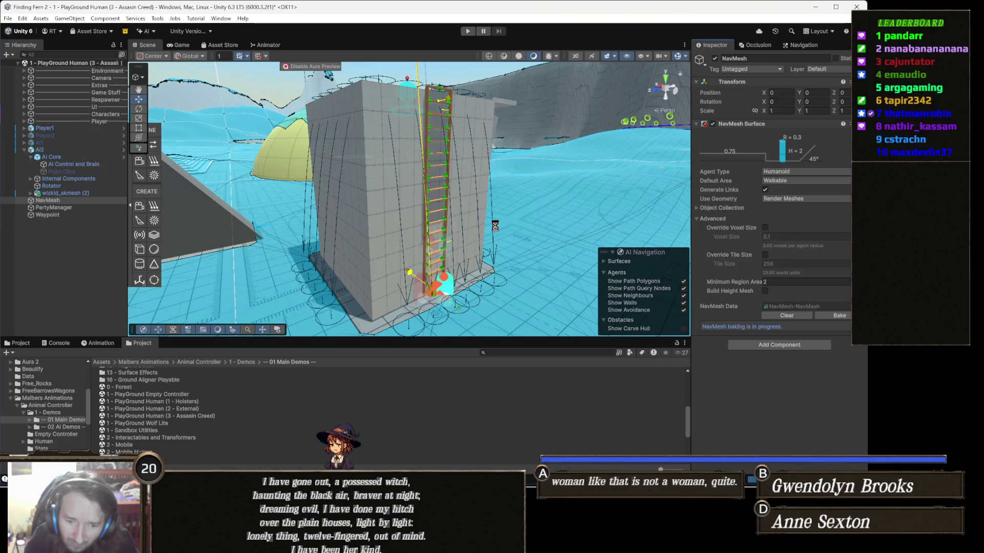
{"action": "mouse_move", "coordinate": [620, 76]}
{"action": "left_mouse_down"}
{"action": "mouse_move", "coordinate": [464, 168]}
{"action": "mouse_move", "coordinate": [480, 168]}
{"action": "left_mouse_up"}
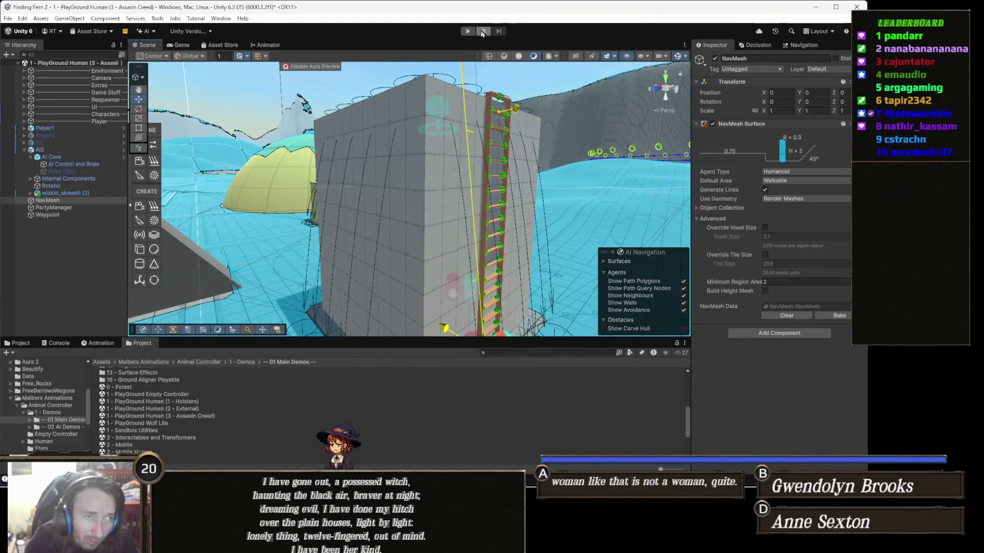
Enter Play mode and run the witch across the playground and up the tower's ladder.
{"action": "left_click", "coordinate": [468, 30]}
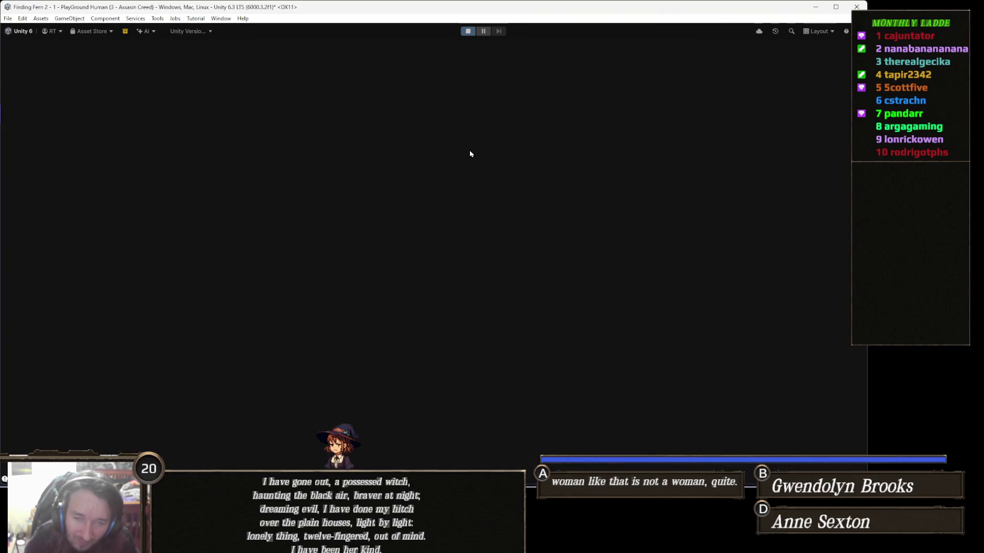
{"action": "key", "text": "w"}
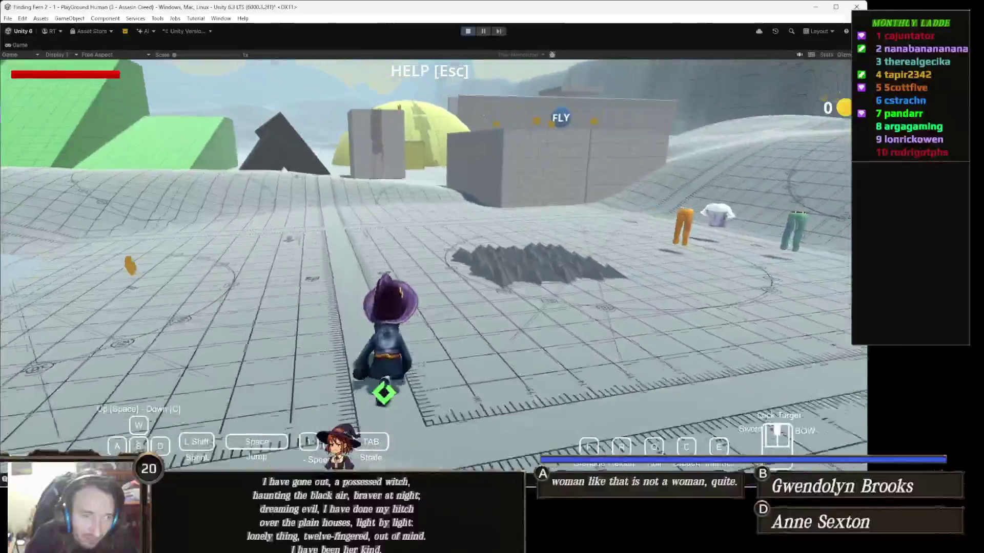
{"action": "key", "text": "w"}
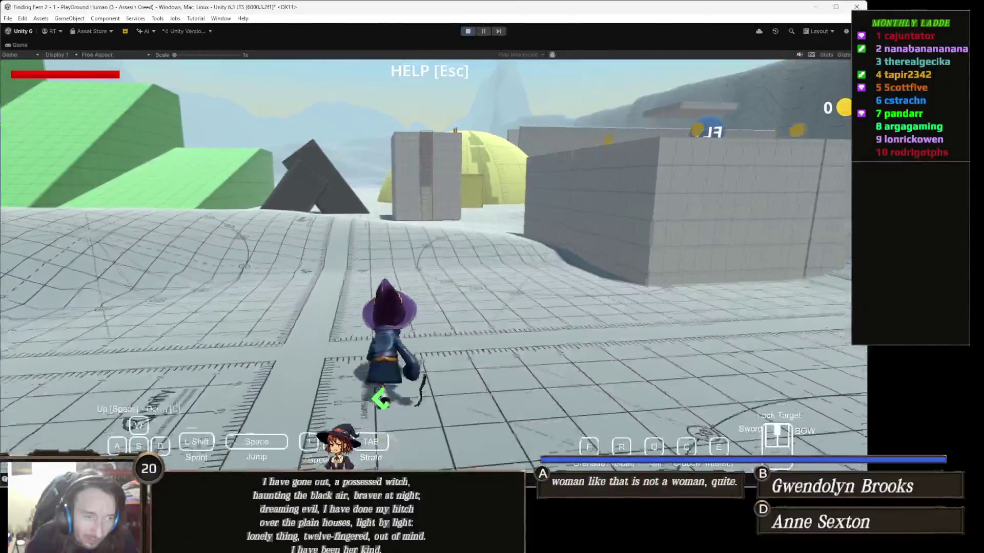
{"action": "key", "text": "w"}
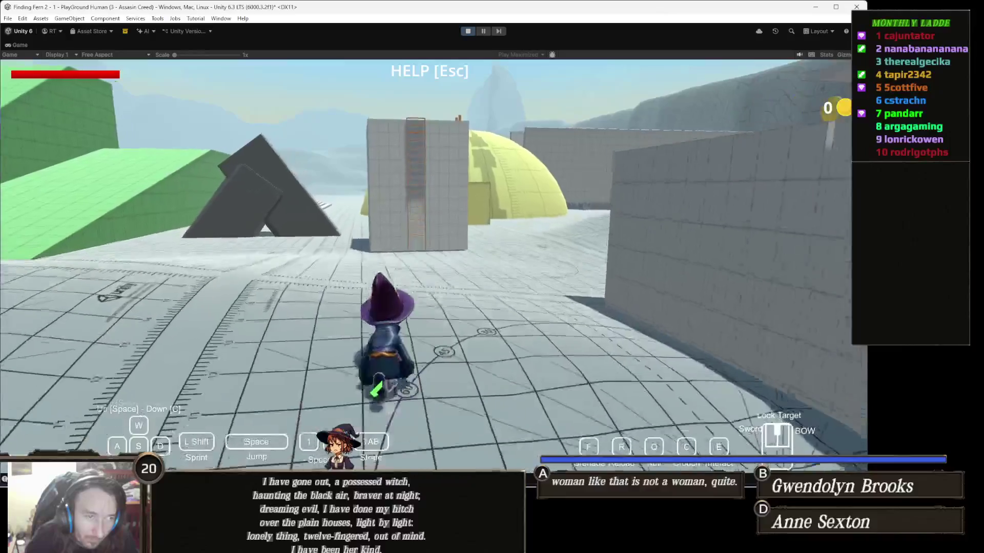
{"action": "key", "text": "w"}
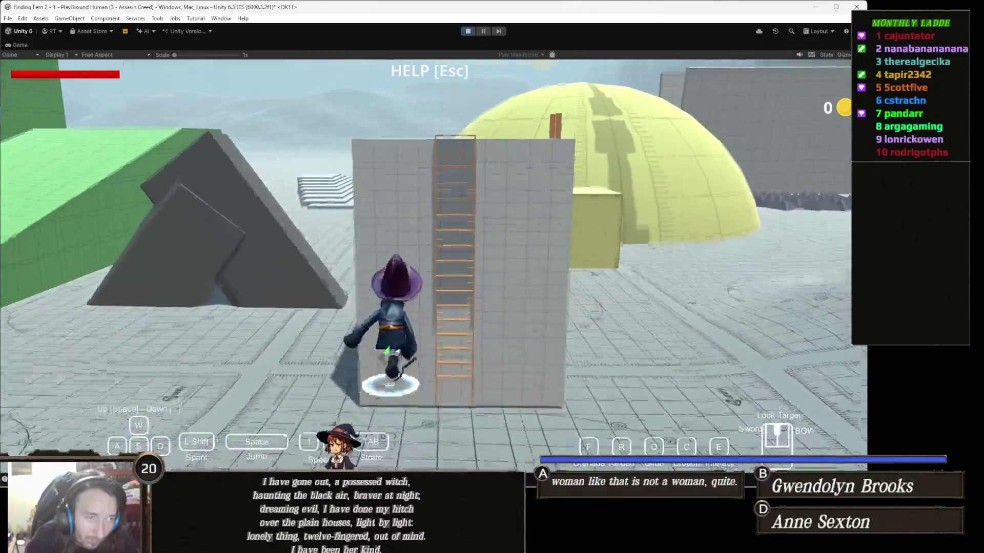
Swing the camera around the witch, walk her to the block's edge and climb its side.
{"action": "key", "text": "s"}
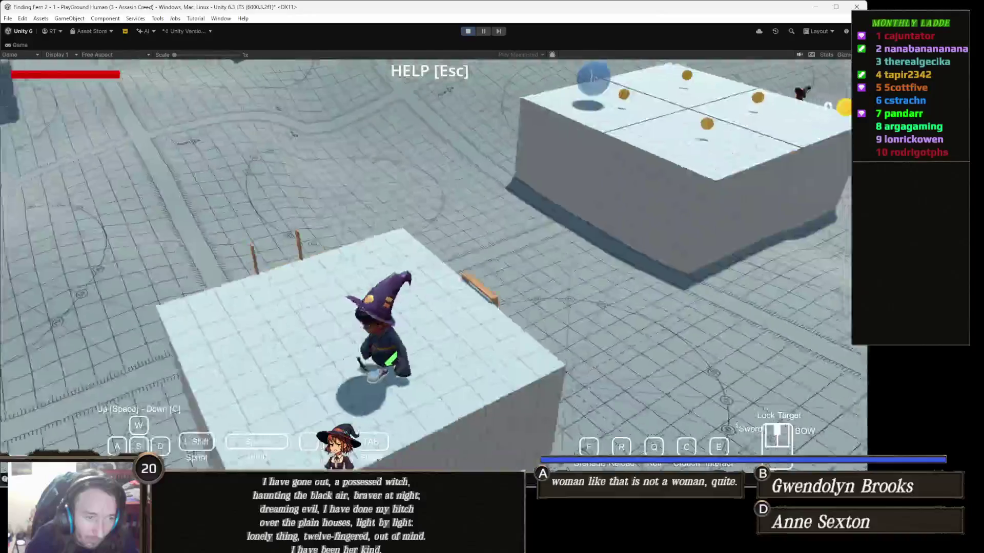
{"action": "key", "text": "w"}
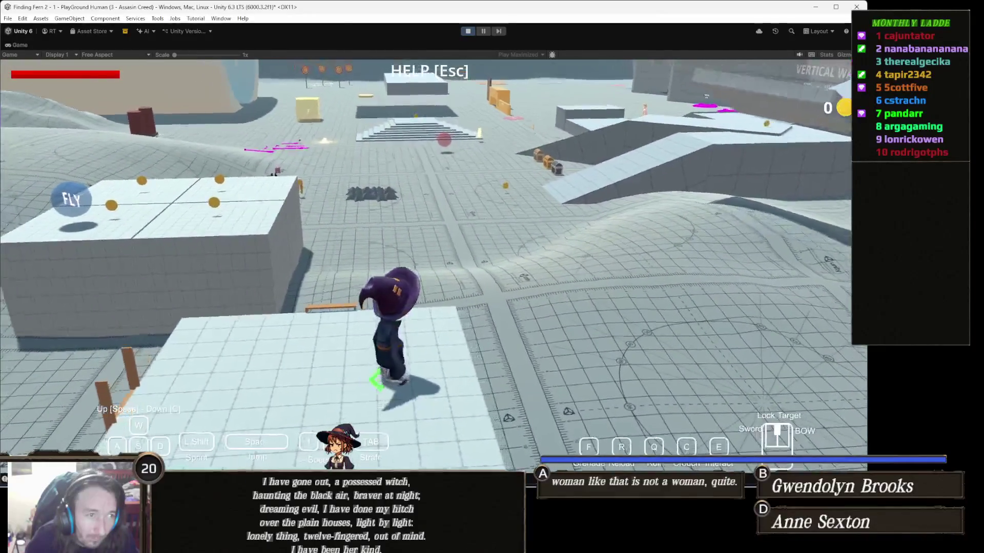
{"action": "key", "text": "s"}
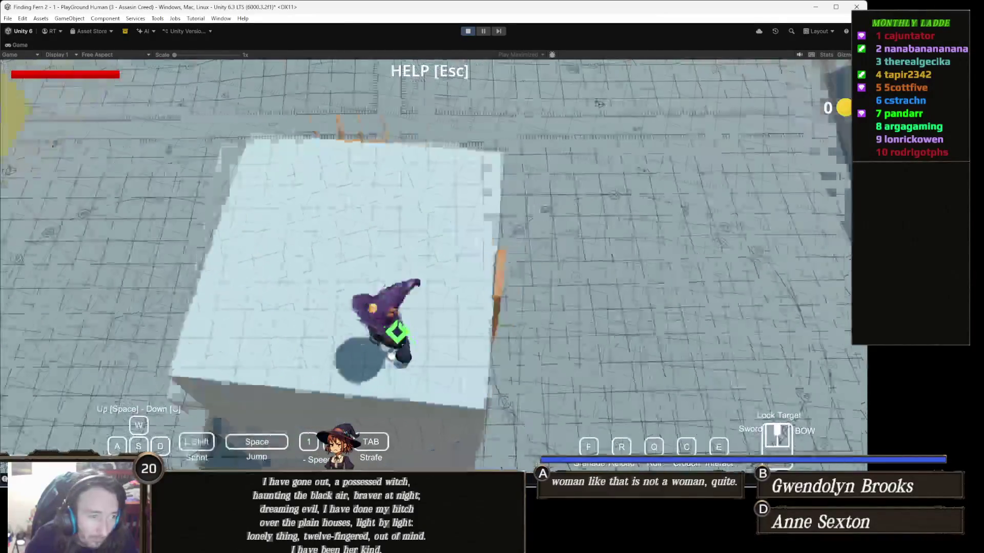
{"action": "key", "text": "d"}
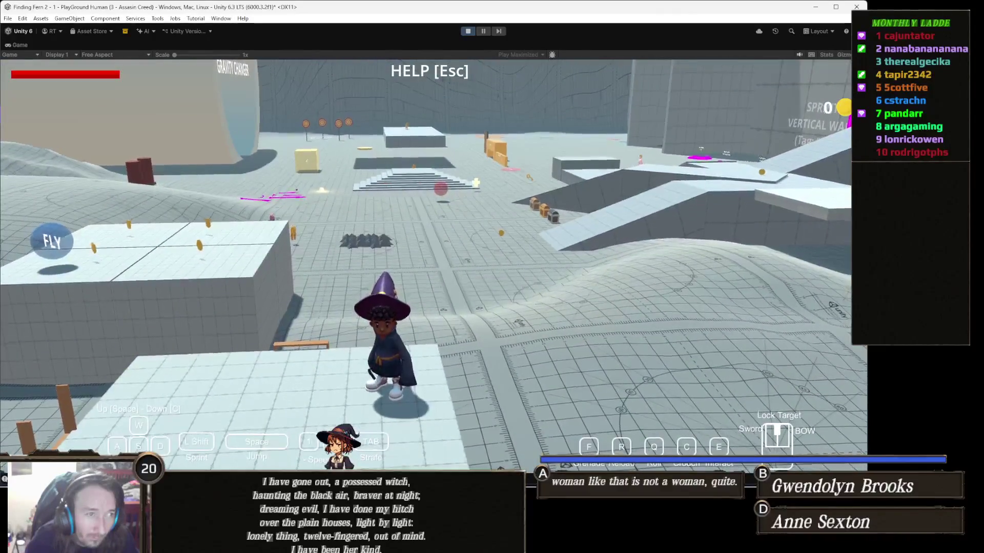
{"action": "key", "text": "w"}
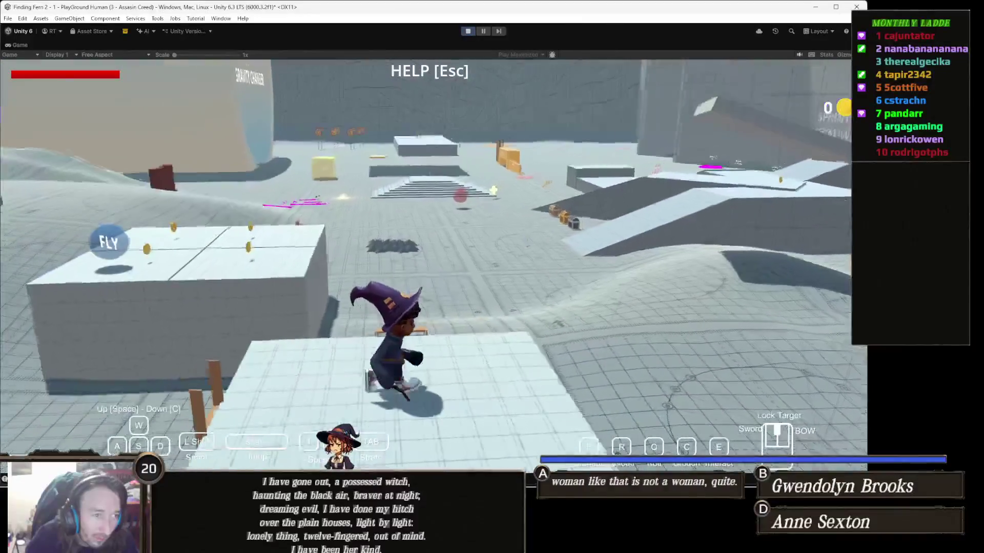
{"action": "key", "text": "w"}
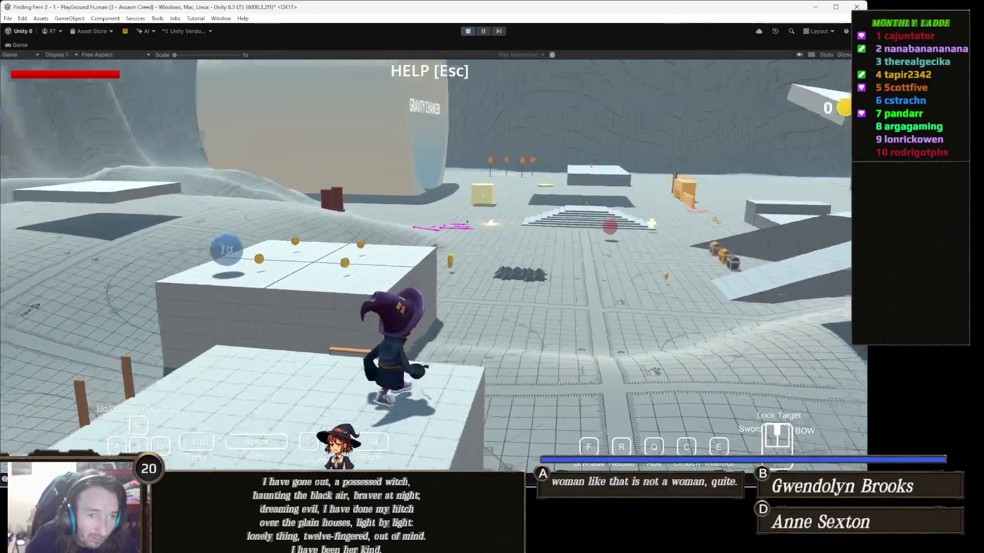
{"action": "key", "text": "space"}
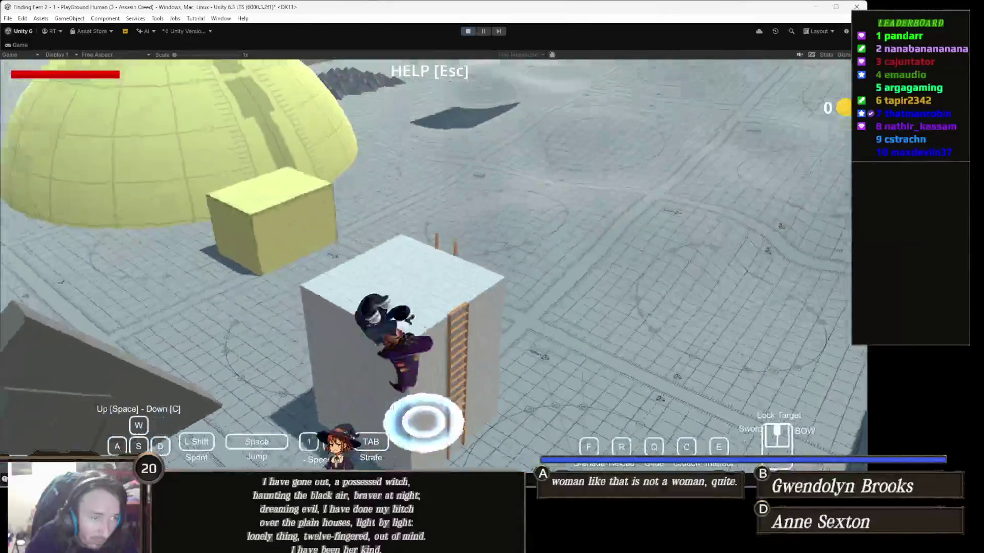
Walk the witch forward and bring up the HELP panel with Global Parameters and Assasin Creed controls.
{"action": "key", "text": "w"}
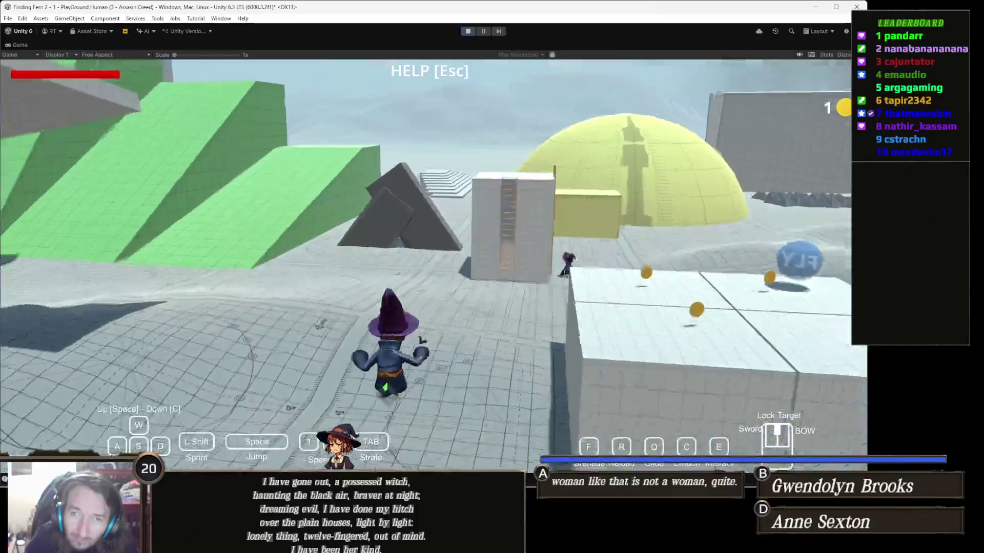
{"action": "key", "text": "Escape"}
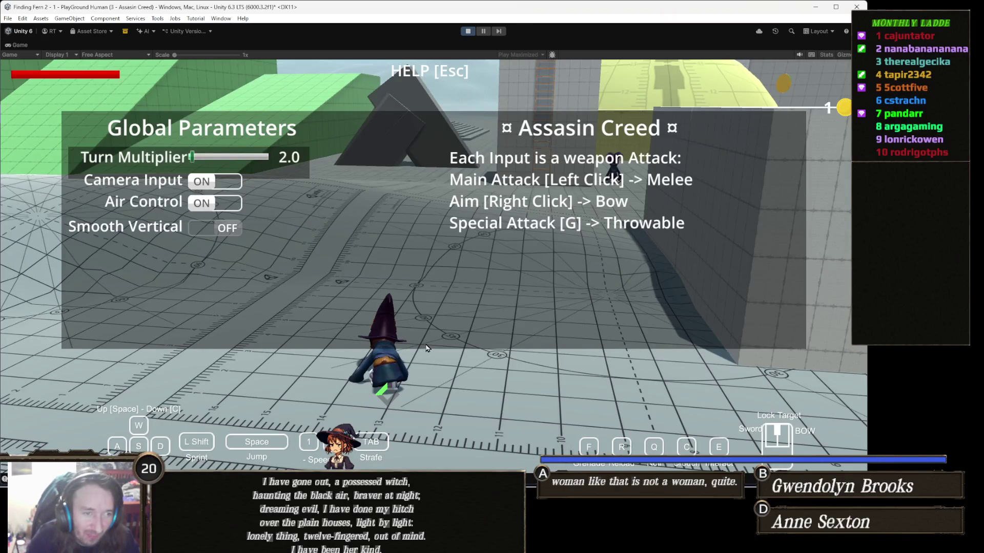
Resume play, run the witch toward the ladder, reopen the help overlay, and exit Play mode.
{"action": "key", "text": "Escape"}
{"action": "key", "text": "w"}
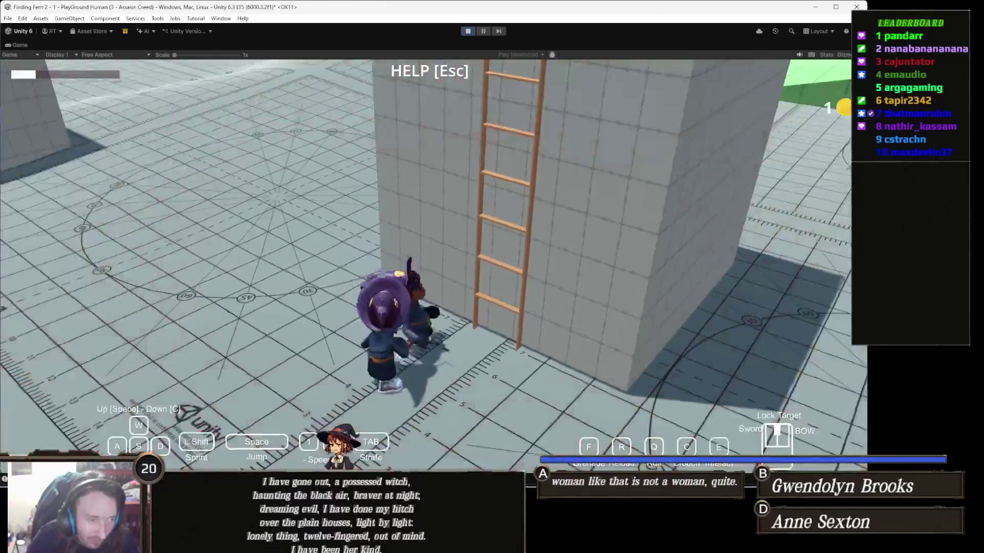
{"action": "key", "text": "Escape"}
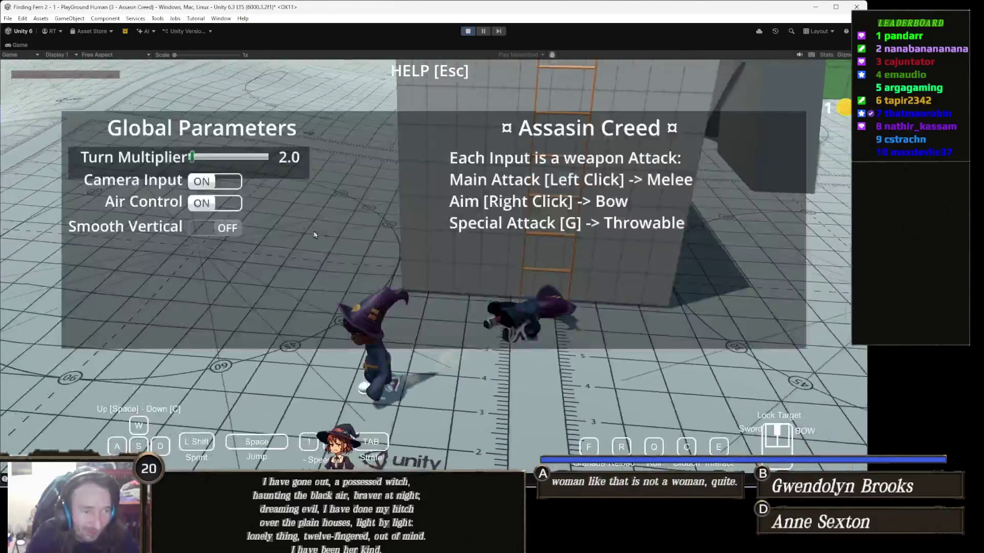
{"action": "left_click", "coordinate": [470, 32]}
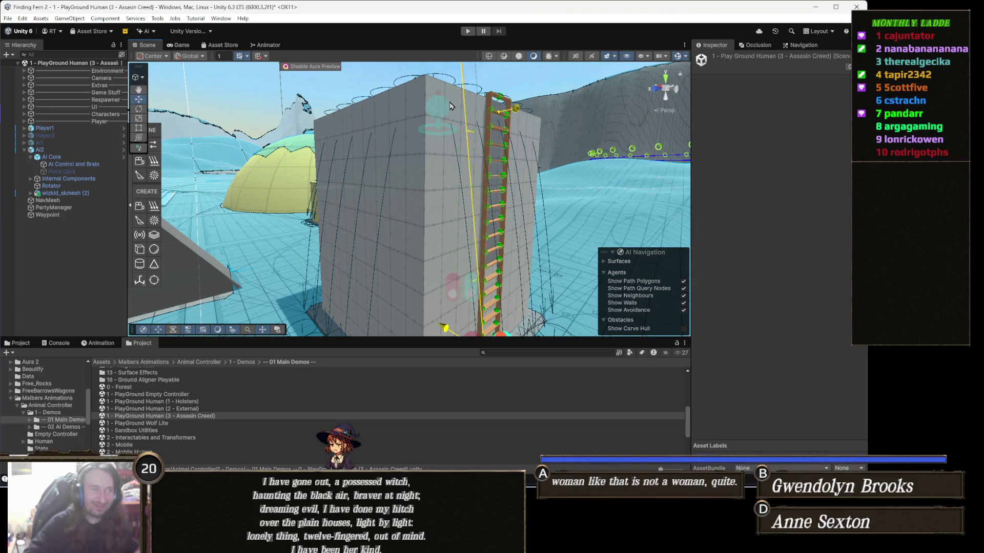
Switch to the Move tool and select Ladder (03) on the grey tower's wall.
{"action": "mouse_move", "coordinate": [337, 276]}
{"action": "left_mouse_down"}
{"action": "mouse_move", "coordinate": [359, 231]}
{"action": "mouse_move", "coordinate": [336, 276]}
{"action": "mouse_move", "coordinate": [354, 208]}
{"action": "mouse_move", "coordinate": [476, 186]}
{"action": "left_mouse_up"}
{"action": "key", "text": "w"}
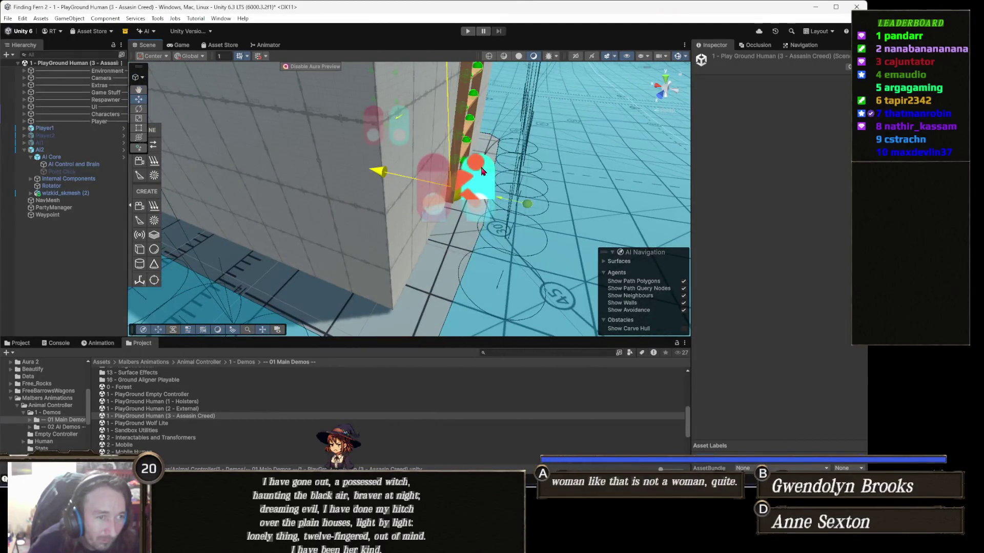
{"action": "left_click", "coordinate": [481, 179]}
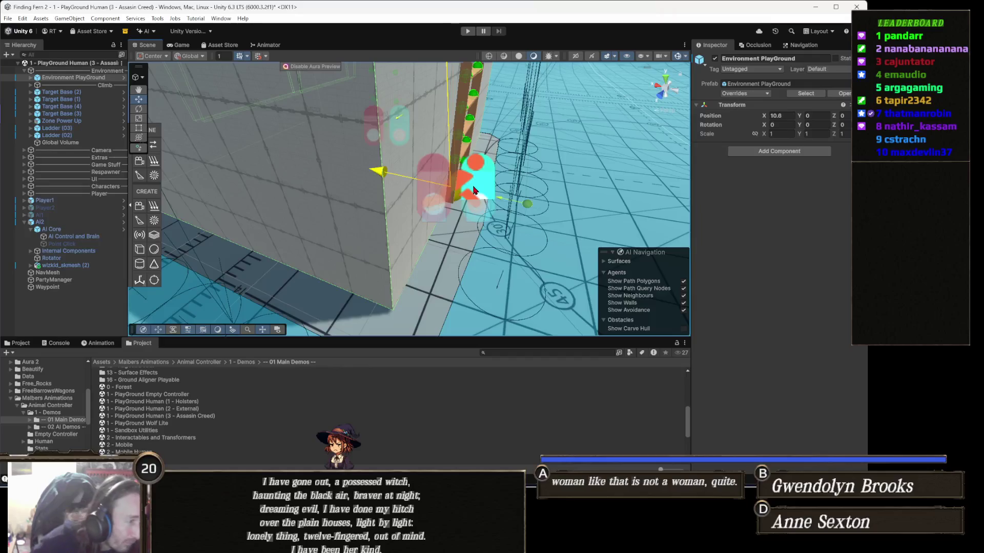
{"action": "left_click_drag", "start_coordinate": [473, 193], "coordinate": [382, 151]}
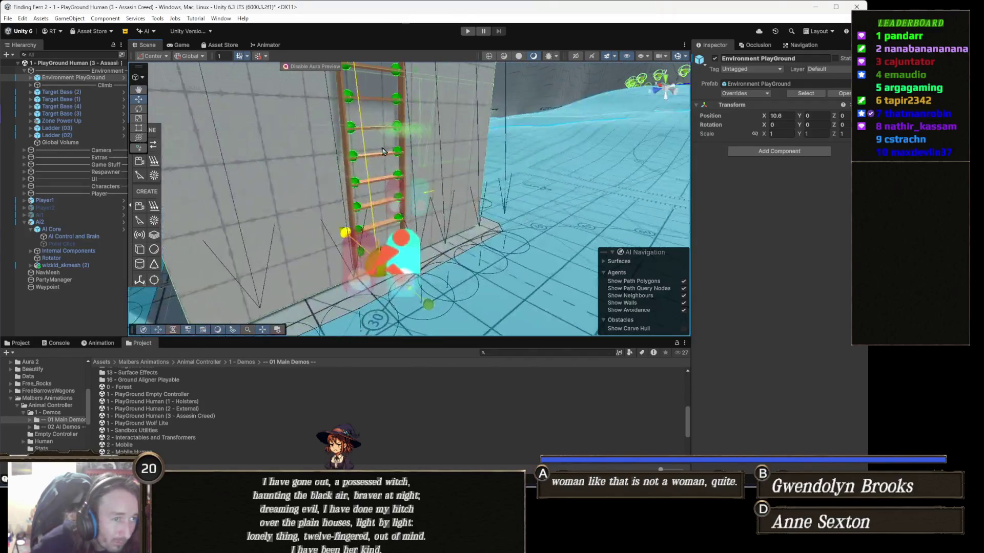
{"action": "left_click", "coordinate": [354, 190]}
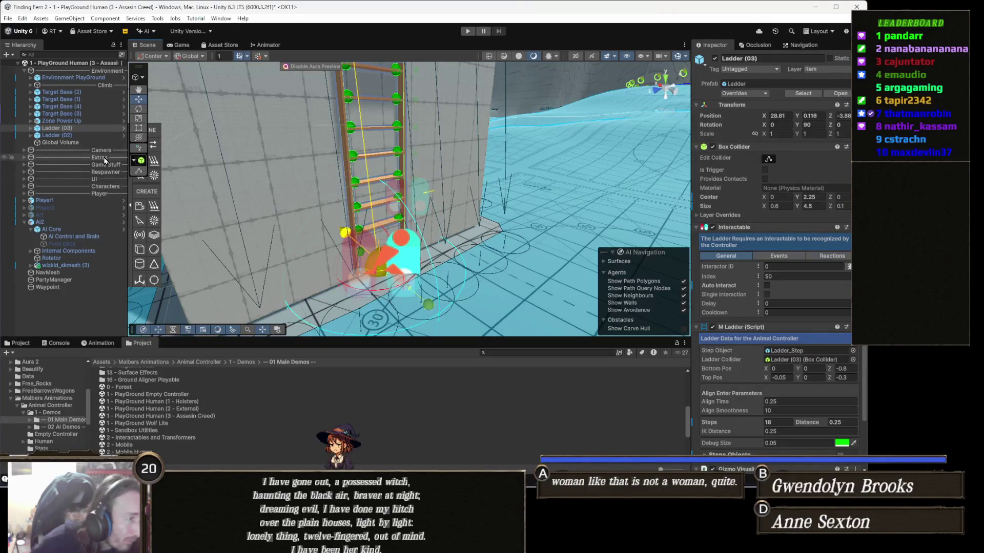
Expand Ladder (03) and select its OffMeshLink Ladder child to view the AI Animal Link settings.
{"action": "left_click", "coordinate": [88, 129]}
{"action": "key", "text": "Right"}
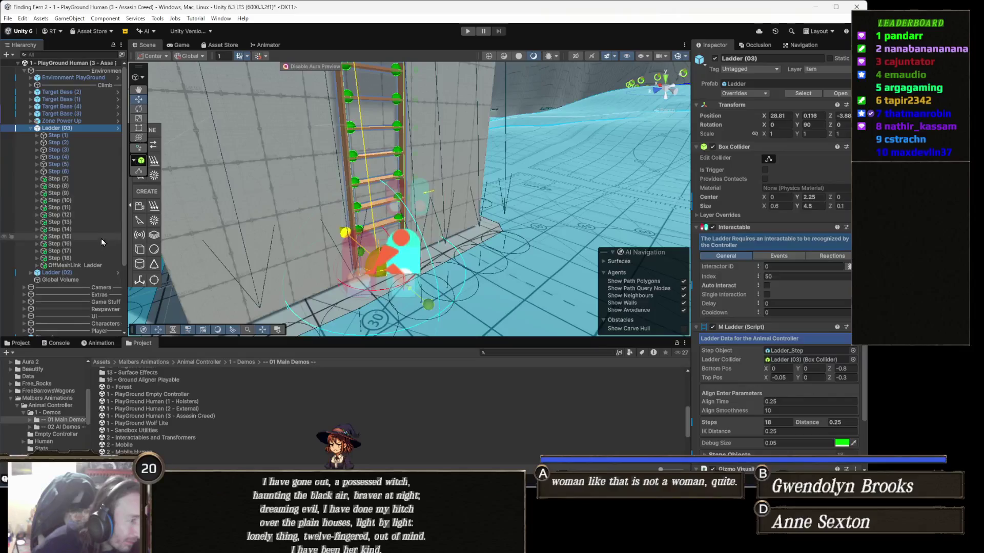
{"action": "left_click", "coordinate": [91, 266]}
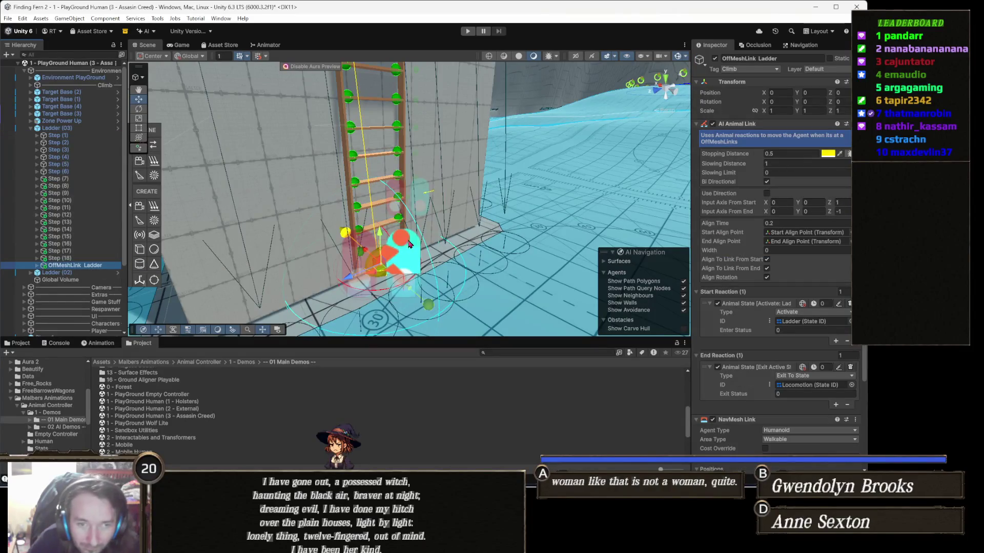
{"action": "mouse_move", "coordinate": [433, 236]}
{"action": "left_mouse_down"}
{"action": "mouse_move", "coordinate": [435, 139]}
{"action": "mouse_move", "coordinate": [454, 263]}
{"action": "mouse_move", "coordinate": [509, 254]}
{"action": "mouse_move", "coordinate": [449, 235]}
{"action": "left_mouse_up"}
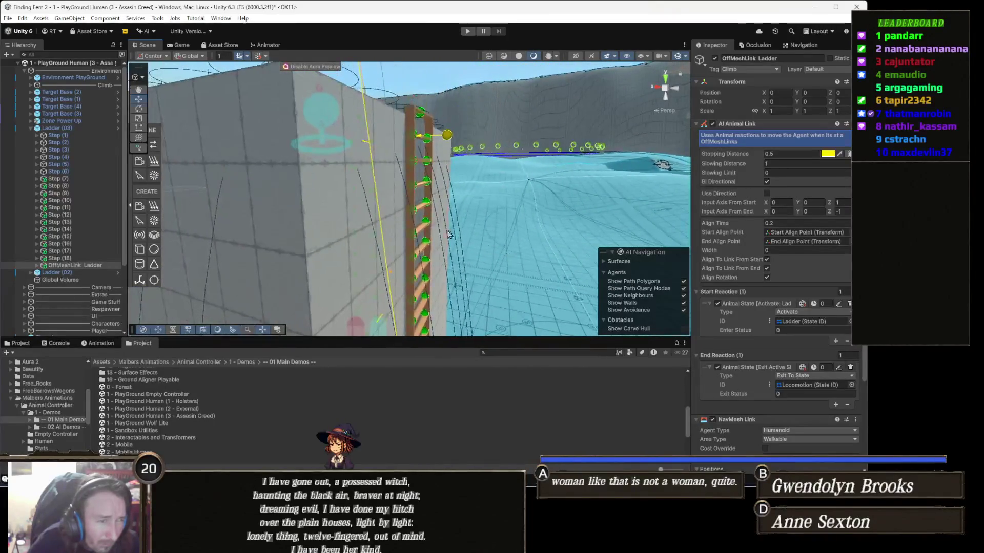
{"action": "left_click_drag", "start_coordinate": [356, 209], "coordinate": [373, 241]}
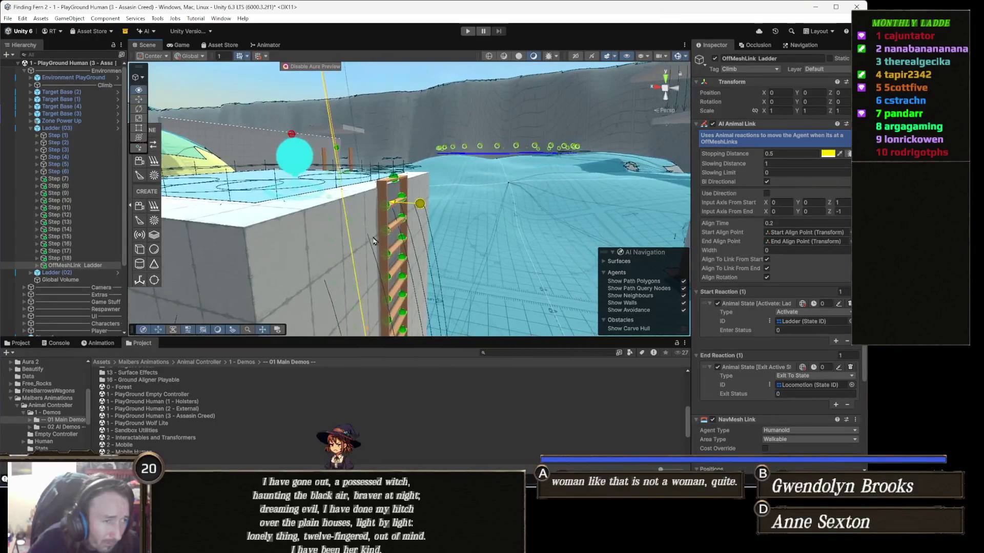
{"action": "left_click", "coordinate": [95, 266]}
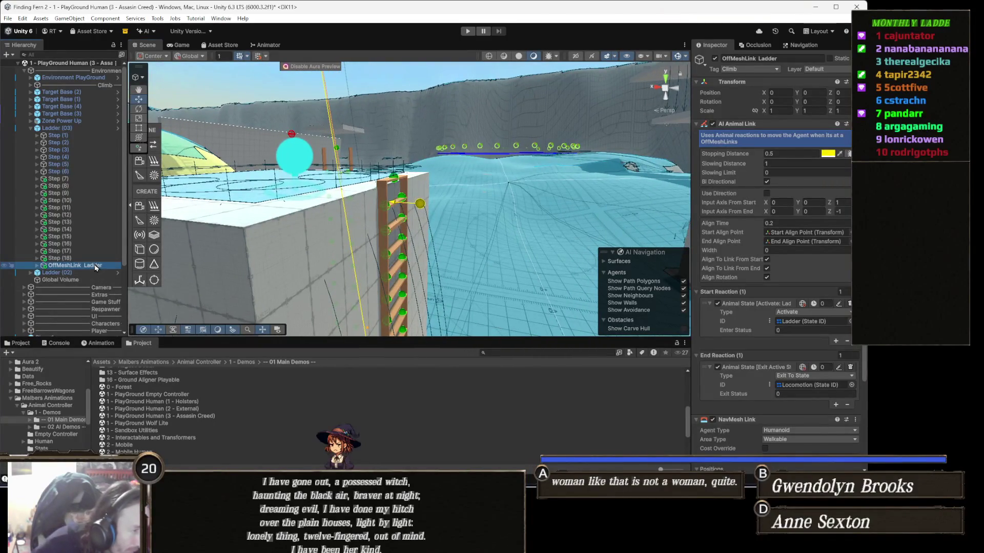
Expand OffMeshLink Ladder, select Start Align Point, then expand OffMeshLinkClimb End and select End Align Point.
{"action": "key", "text": "Right"}
{"action": "left_click", "coordinate": [94, 273]}
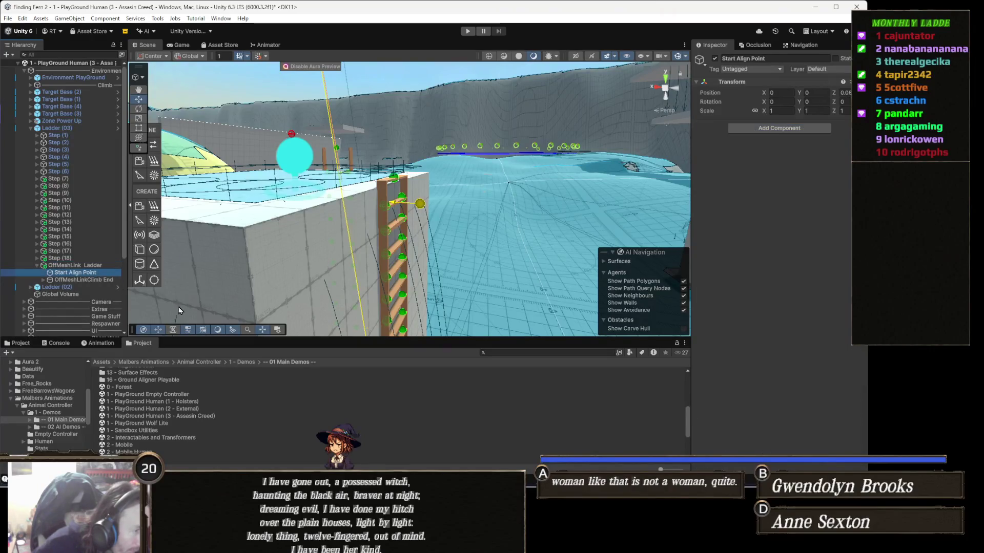
{"action": "left_click_drag", "start_coordinate": [389, 248], "coordinate": [384, 245]}
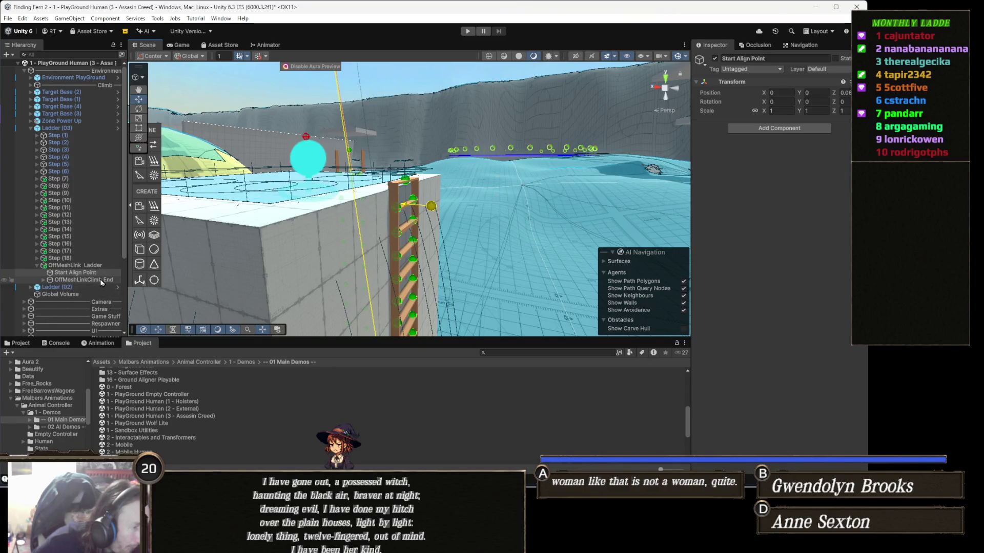
{"action": "left_click", "coordinate": [97, 280]}
{"action": "key", "text": "Right"}
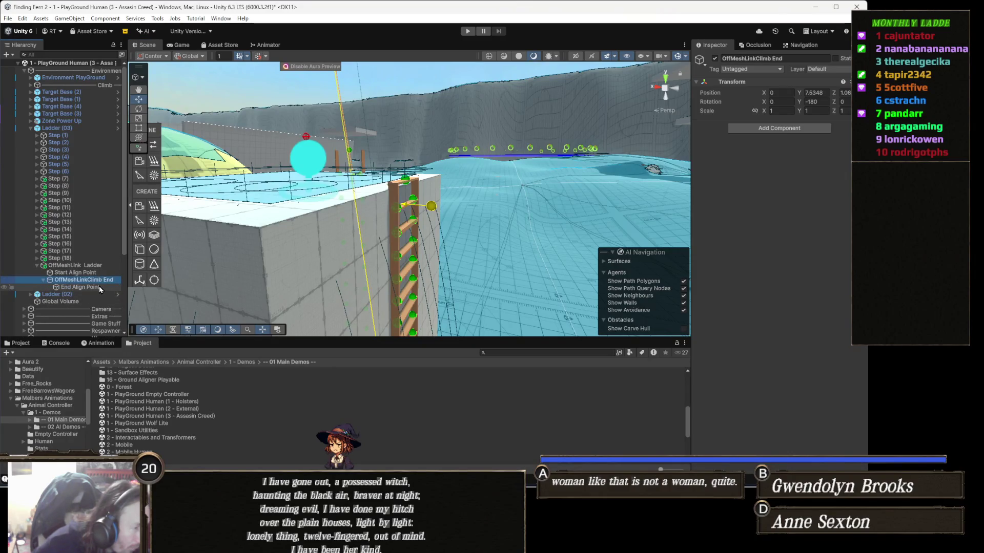
{"action": "left_click", "coordinate": [99, 287]}
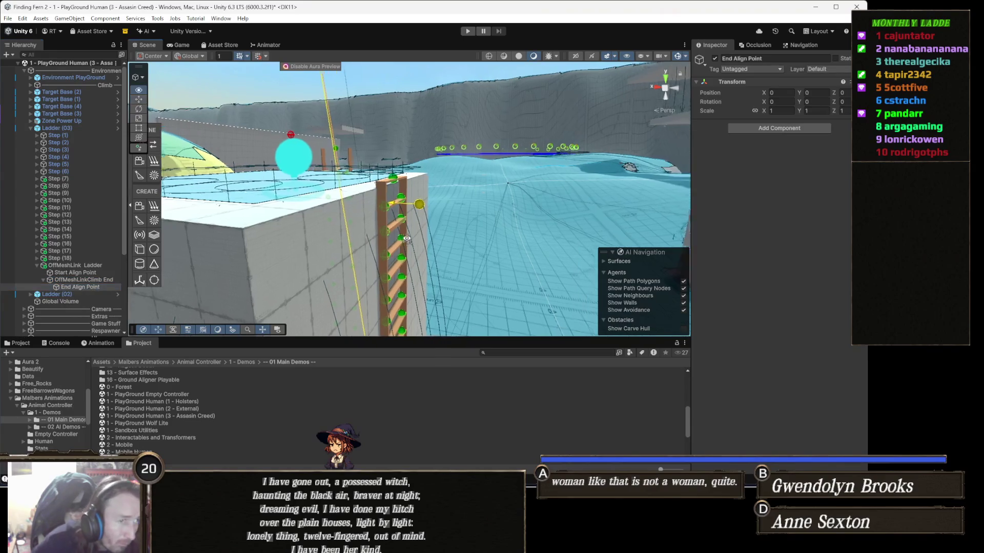
{"action": "left_click_drag", "start_coordinate": [398, 244], "coordinate": [401, 257]}
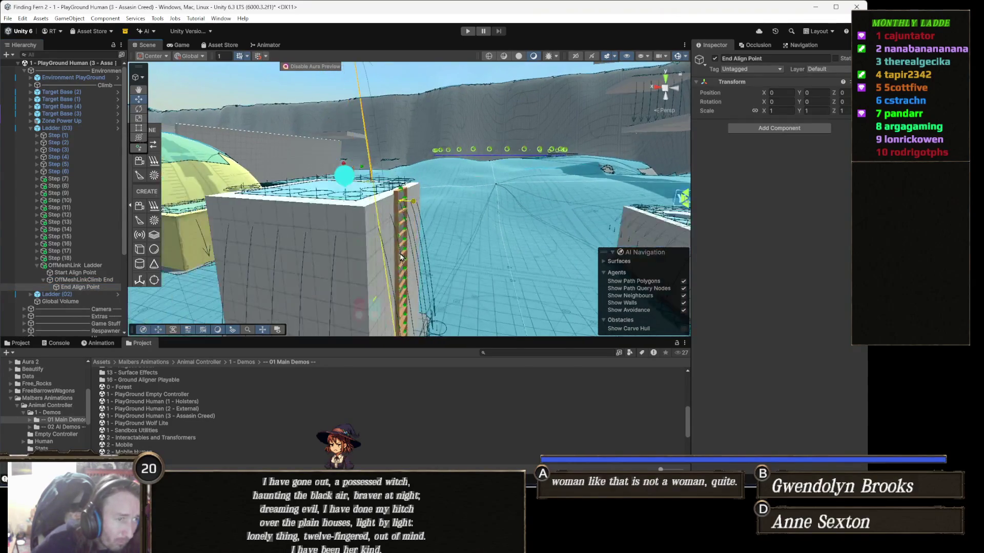
Lower the End Align Point to Y -3.04 onto the platform, nudge it along Z, and play-test.
{"action": "scroll", "coordinate": [406, 264], "scroll_direction": "down", "scroll_amount": 5}
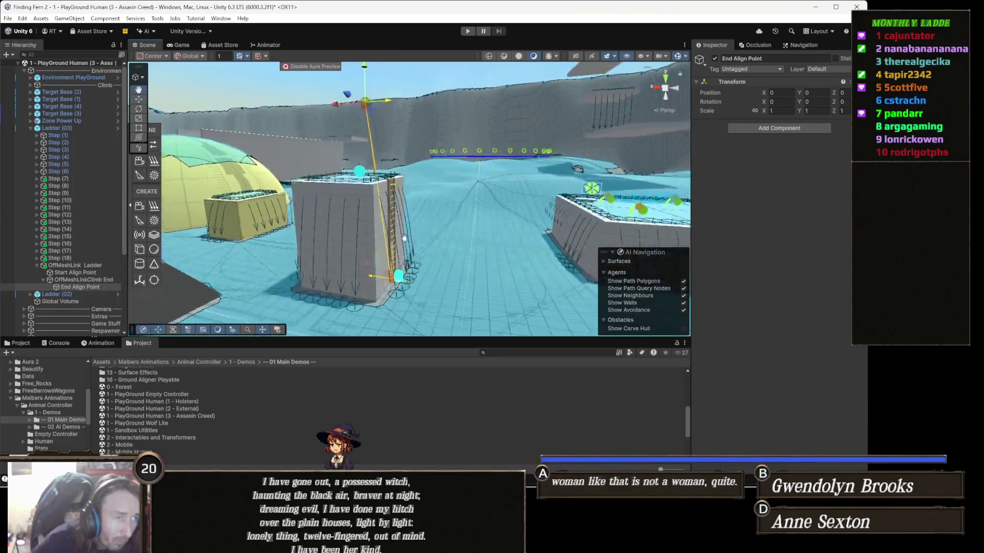
{"action": "mouse_move", "coordinate": [407, 247]}
{"action": "left_mouse_down"}
{"action": "mouse_move", "coordinate": [287, 221]}
{"action": "mouse_move", "coordinate": [431, 254]}
{"action": "left_mouse_up"}
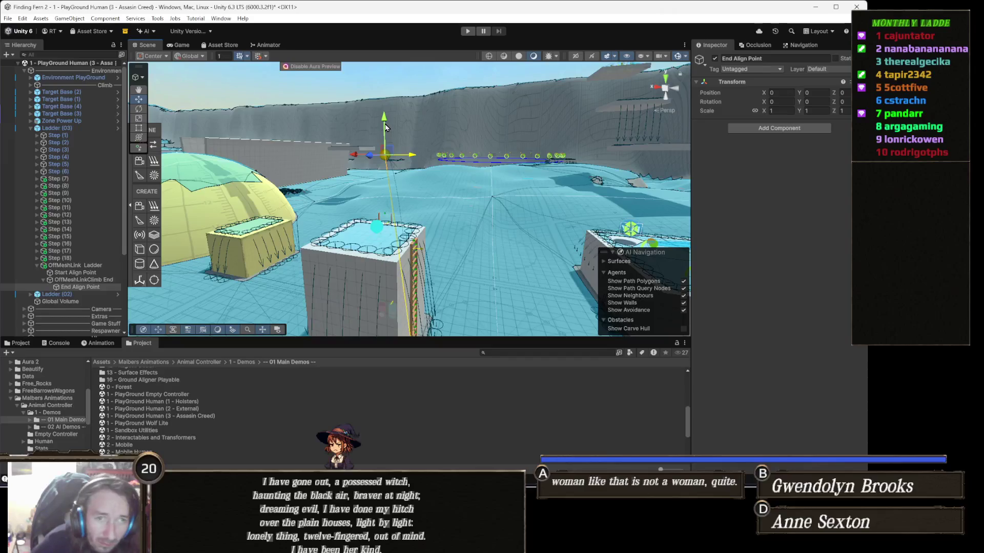
{"action": "mouse_move", "coordinate": [384, 119]}
{"action": "left_mouse_down"}
{"action": "mouse_move", "coordinate": [388, 213]}
{"action": "mouse_move", "coordinate": [381, 208]}
{"action": "left_mouse_up"}
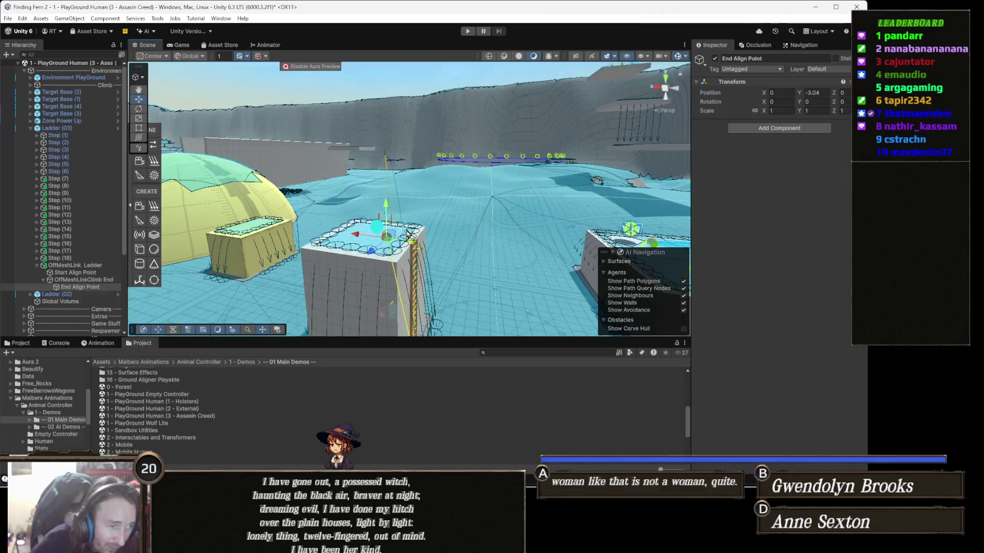
{"action": "scroll", "coordinate": [409, 234], "scroll_direction": "down", "scroll_amount": 5}
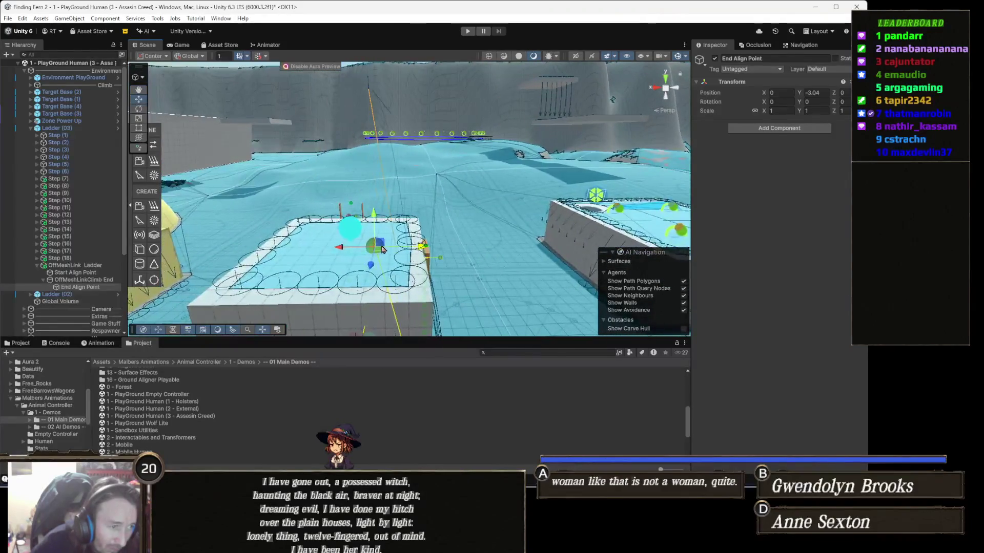
{"action": "left_click_drag", "start_coordinate": [339, 249], "coordinate": [388, 263]}
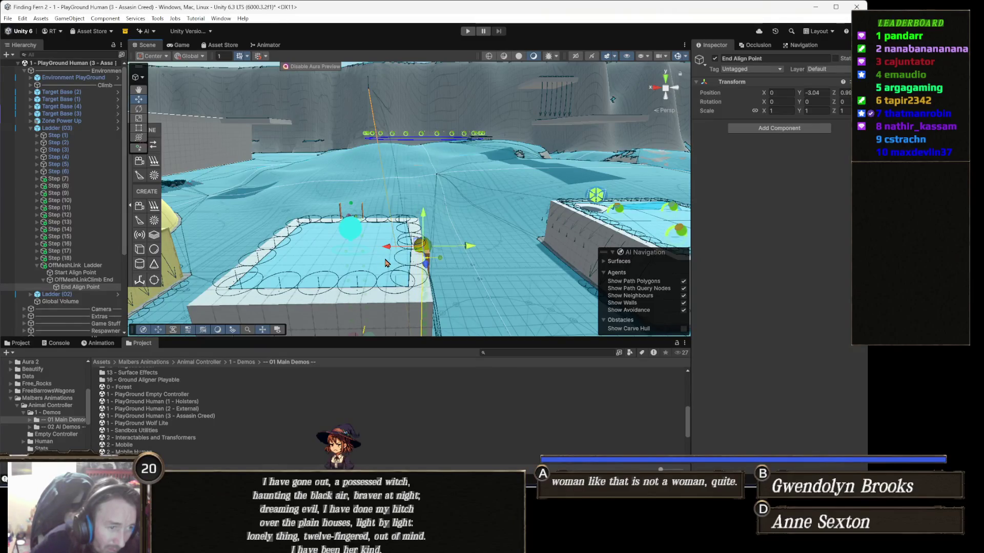
{"action": "left_click", "coordinate": [467, 30]}
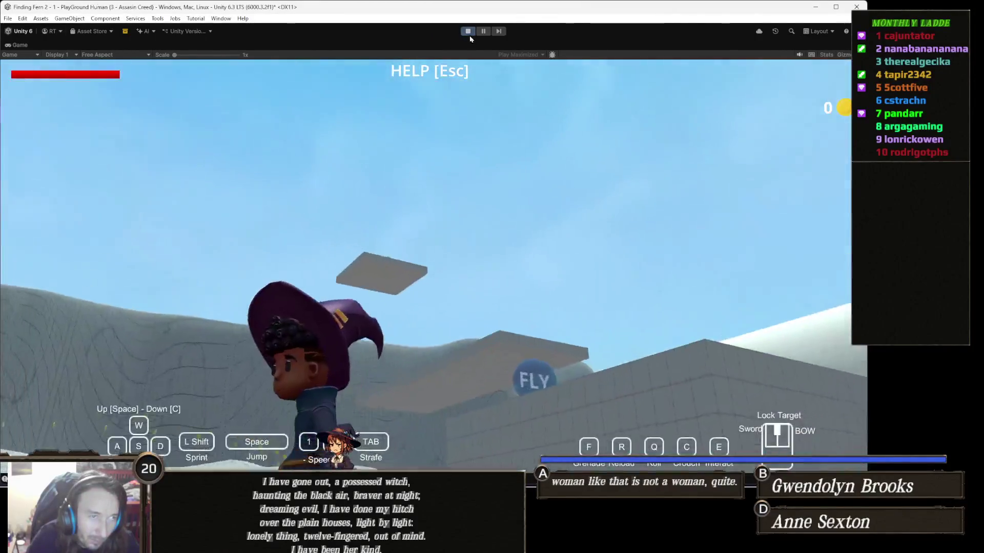
Stop play mode after testing the witch's ladder climb.
{"action": "left_click", "coordinate": [468, 33]}
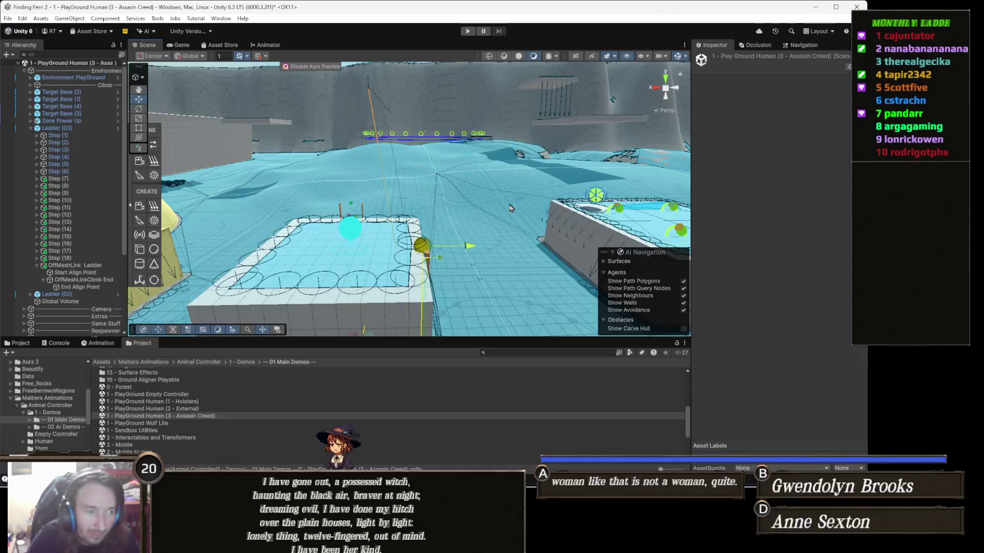
{"action": "mouse_move", "coordinate": [451, 273]}
{"action": "left_mouse_down"}
{"action": "mouse_move", "coordinate": [280, 235]}
{"action": "mouse_move", "coordinate": [367, 183]}
{"action": "left_mouse_up"}
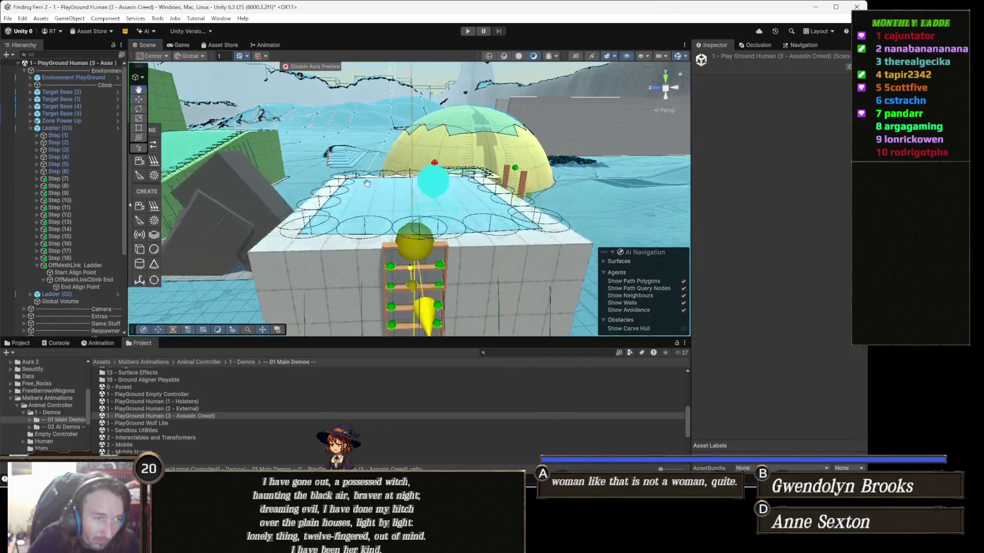
{"action": "left_click", "coordinate": [440, 188]}
{"action": "mouse_move", "coordinate": [441, 188]}
{"action": "left_mouse_down"}
{"action": "mouse_move", "coordinate": [503, 224]}
{"action": "mouse_move", "coordinate": [523, 252]}
{"action": "left_mouse_up"}
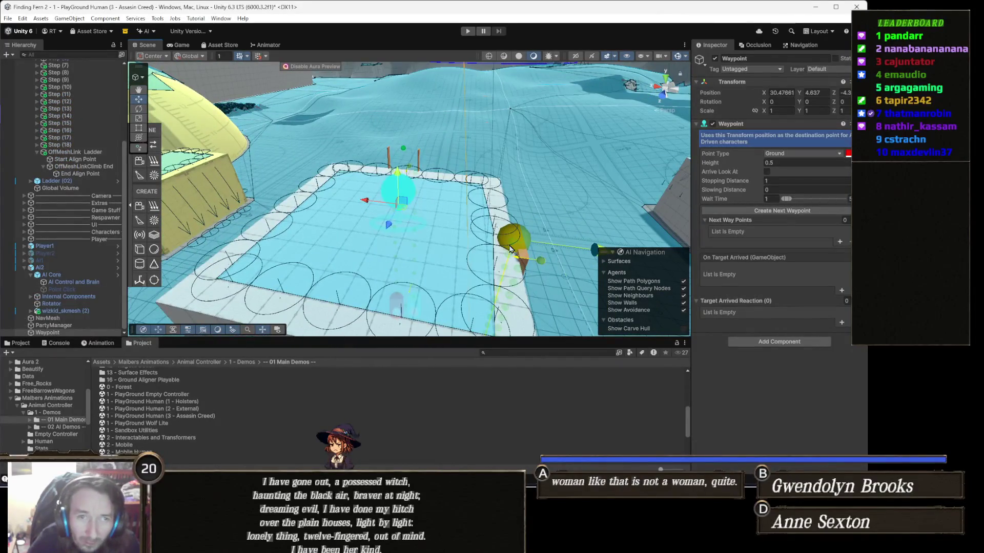
{"action": "mouse_move", "coordinate": [405, 210]}
{"action": "left_mouse_down"}
{"action": "mouse_move", "coordinate": [441, 251]}
{"action": "mouse_move", "coordinate": [486, 258]}
{"action": "mouse_move", "coordinate": [343, 222]}
{"action": "mouse_move", "coordinate": [353, 169]}
{"action": "left_mouse_up"}
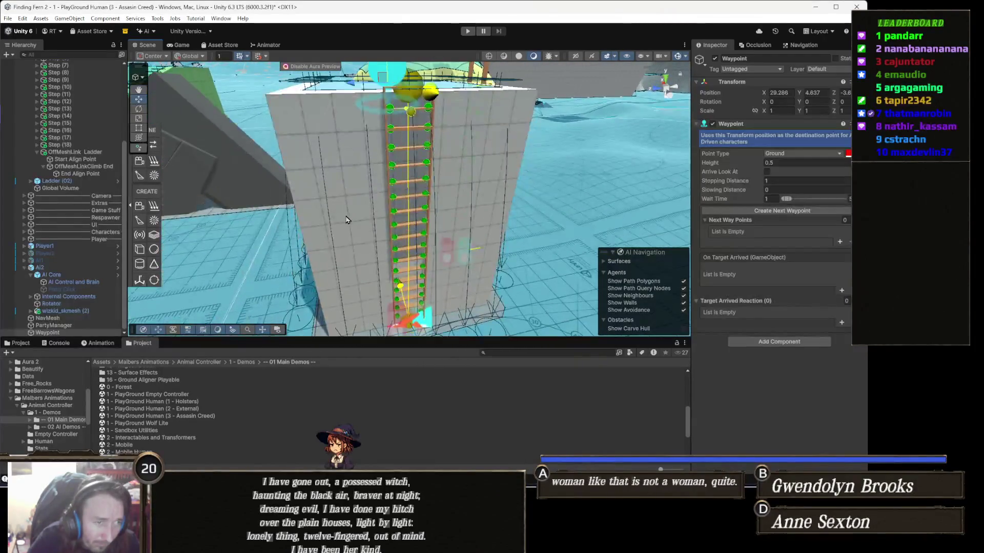
{"action": "scroll", "coordinate": [353, 169], "scroll_direction": "down", "scroll_amount": 3}
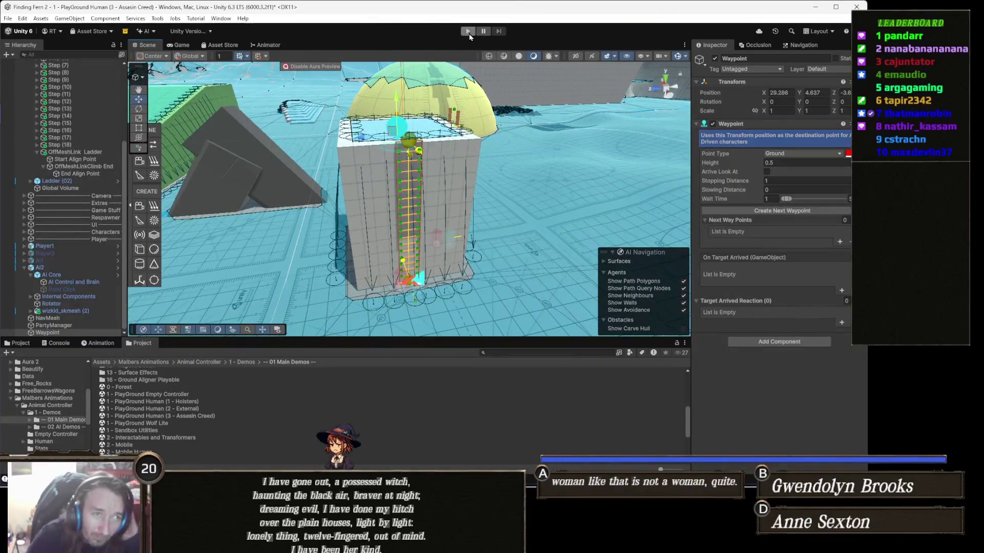
{"action": "left_click", "coordinate": [467, 31]}
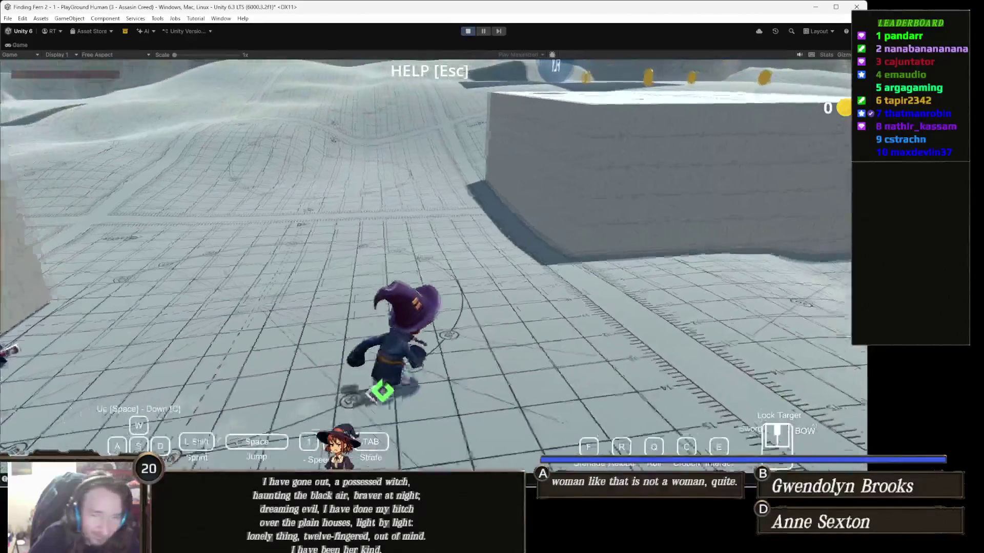
Release the game cursor, exit play mode, and select the Waypoint object.
{"action": "key", "text": "Escape"}
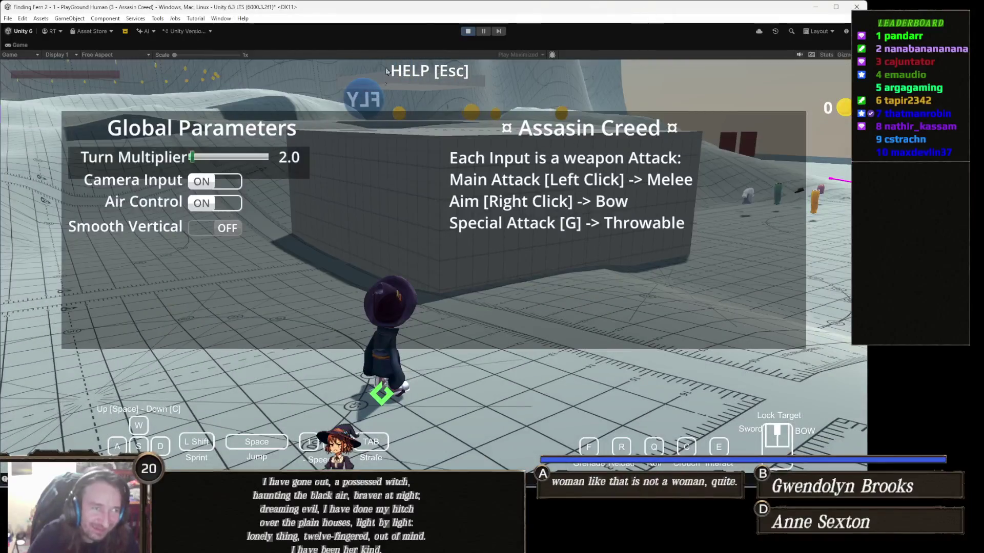
{"action": "left_click", "coordinate": [467, 32]}
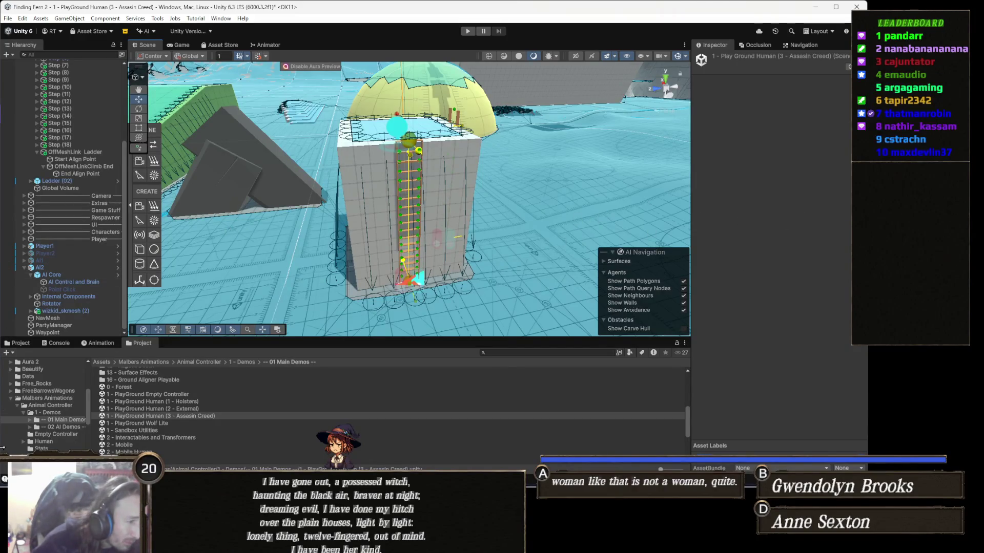
{"action": "left_click", "coordinate": [57, 333]}
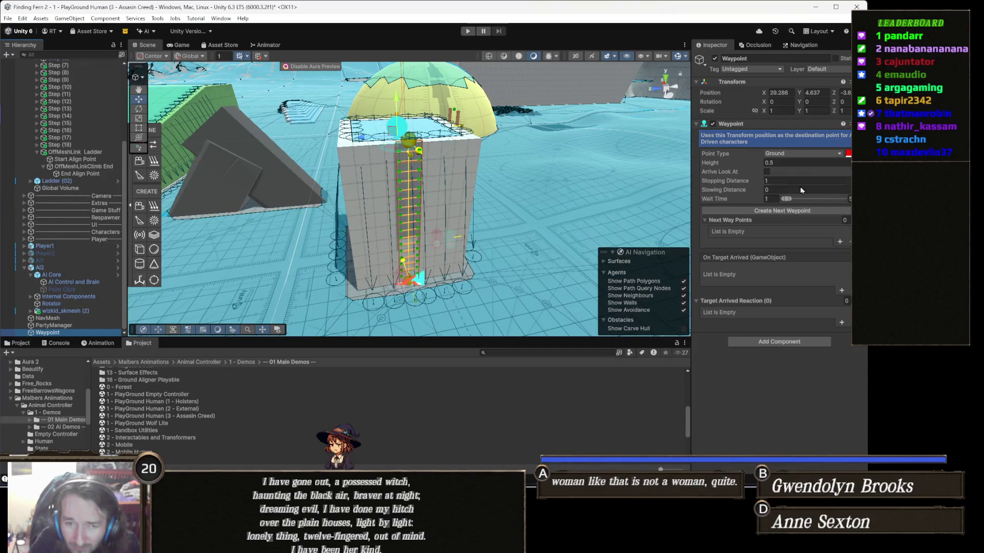
Orbit around the ladder tower and browse the Project list into the 02 AI Demos folder.
{"action": "mouse_move", "coordinate": [331, 238]}
{"action": "left_mouse_down"}
{"action": "mouse_move", "coordinate": [358, 226]}
{"action": "mouse_move", "coordinate": [397, 276]}
{"action": "left_mouse_up"}
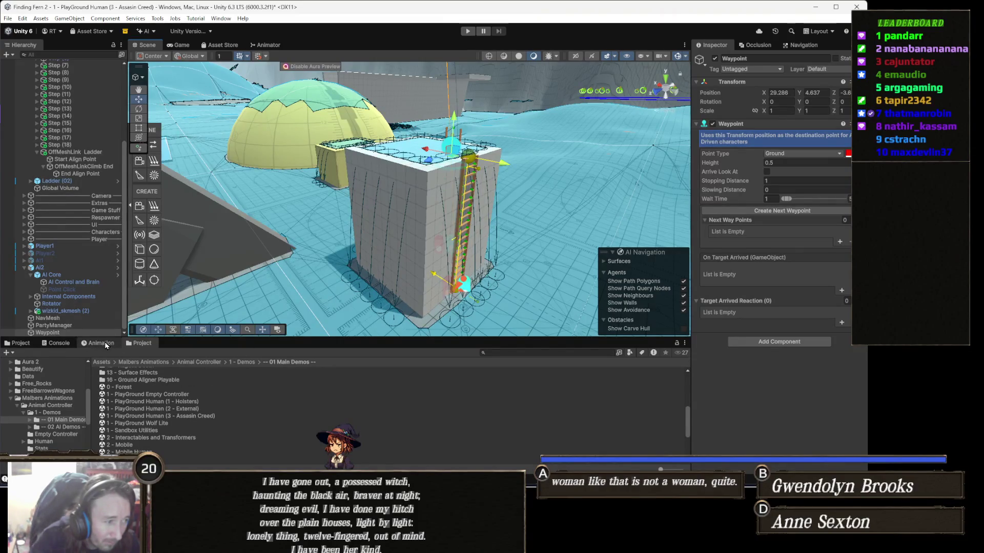
{"action": "scroll", "coordinate": [181, 423], "scroll_direction": "down", "scroll_amount": 1}
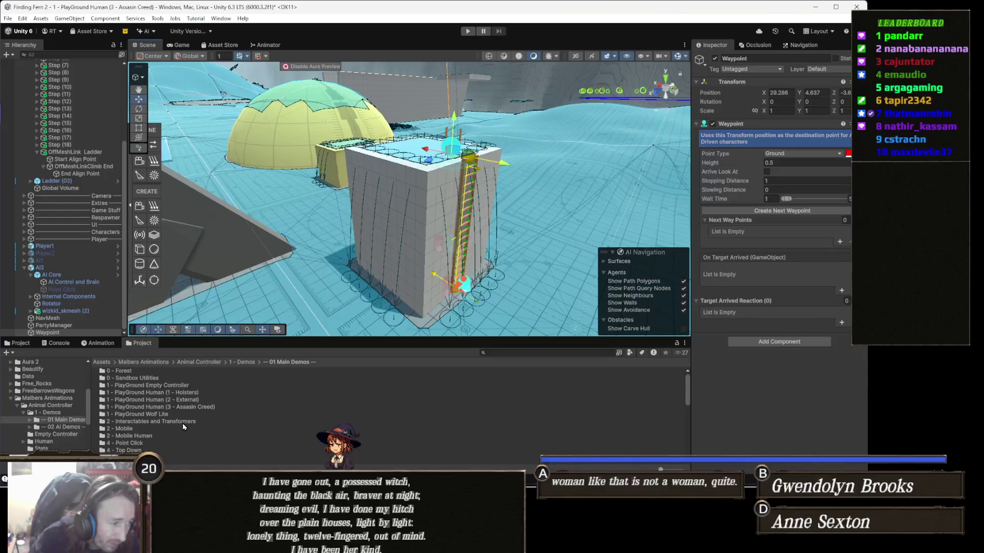
{"action": "scroll", "coordinate": [177, 424], "scroll_direction": "down", "scroll_amount": 4}
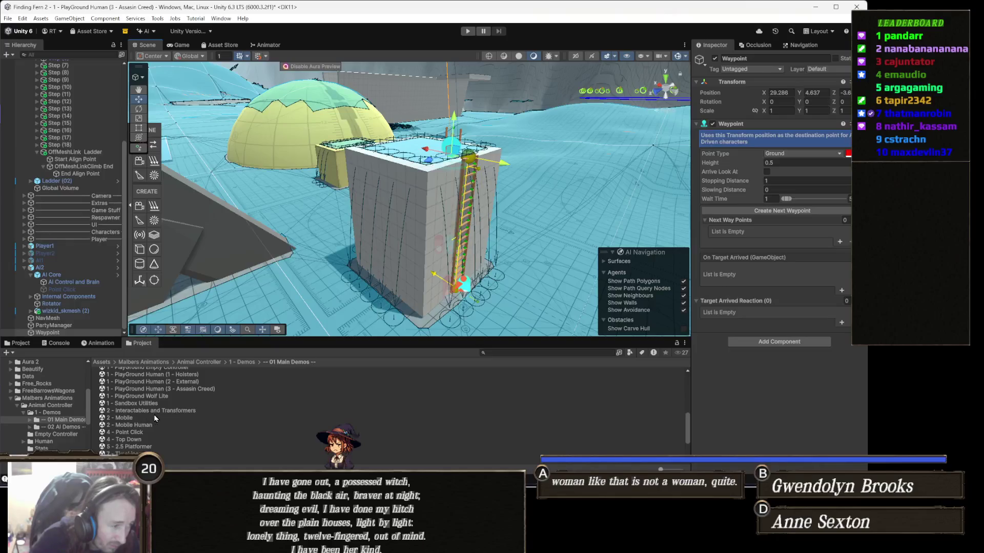
{"action": "scroll", "coordinate": [155, 419], "scroll_direction": "up", "scroll_amount": 2}
{"action": "left_click", "coordinate": [250, 363]}
{"action": "left_click", "coordinate": [153, 381]}
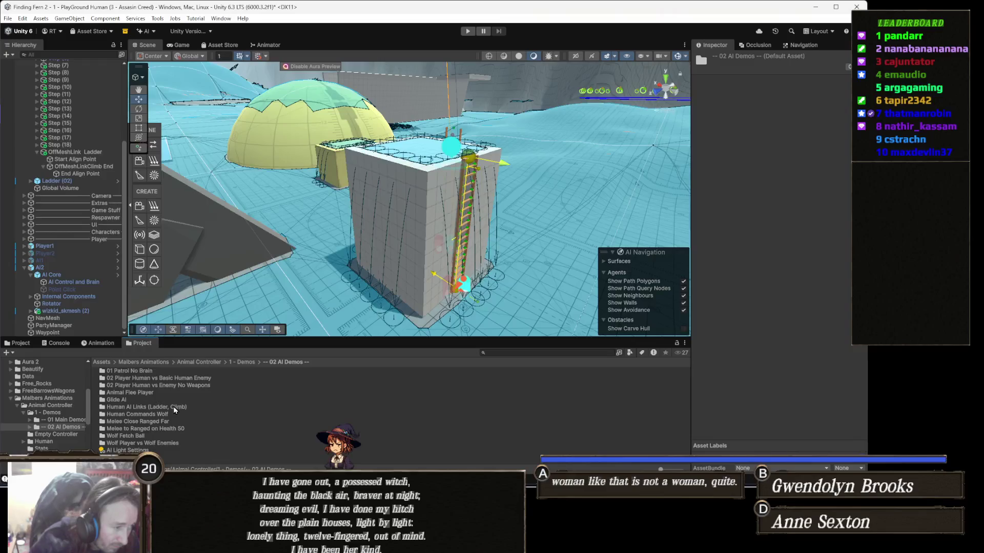
Open the Human AI OffMesh (Ladder, Climb) demo scene, saving the playground changes first.
{"action": "double_click", "coordinate": [173, 407]}
{"action": "double_click", "coordinate": [168, 378]}
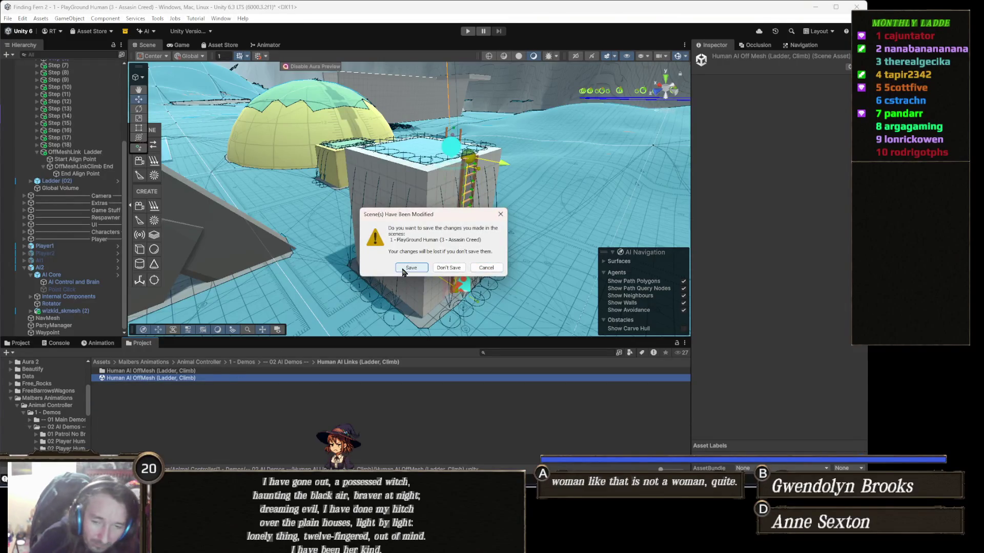
{"action": "left_click", "coordinate": [424, 267]}
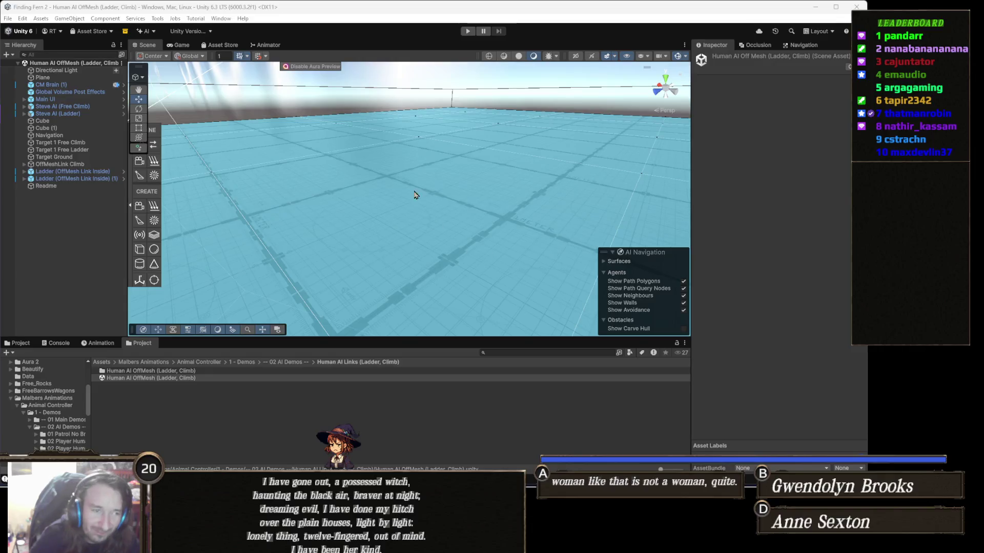
Inspect the demo's Navigation surface with Object Collection expanded, then return to 02 AI Demos.
{"action": "mouse_move", "coordinate": [402, 185]}
{"action": "left_mouse_down"}
{"action": "mouse_move", "coordinate": [674, 205]}
{"action": "mouse_move", "coordinate": [436, 182]}
{"action": "mouse_move", "coordinate": [456, 188]}
{"action": "mouse_move", "coordinate": [454, 205]}
{"action": "mouse_move", "coordinate": [420, 214]}
{"action": "mouse_move", "coordinate": [454, 229]}
{"action": "left_mouse_up"}
{"action": "scroll", "coordinate": [596, 201], "scroll_direction": "up", "scroll_amount": 6}
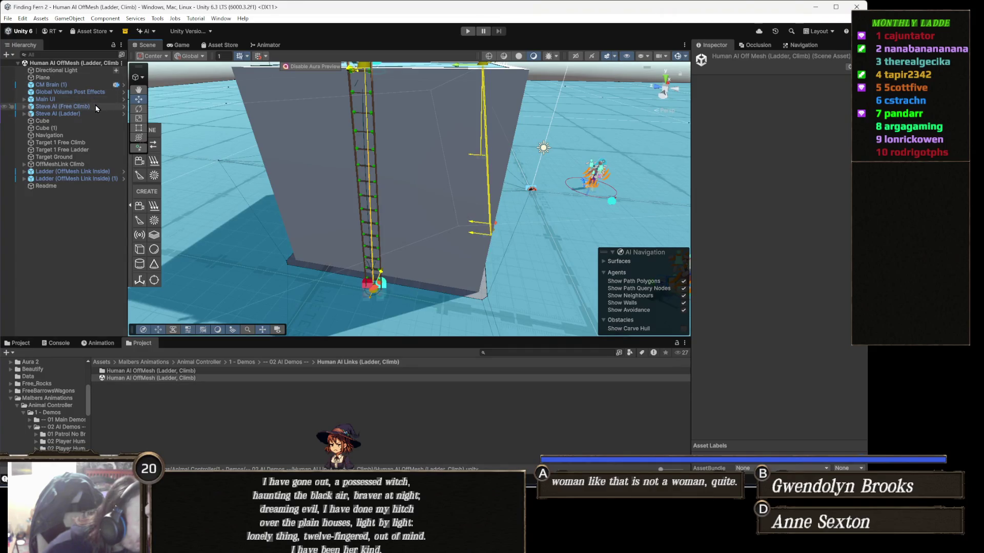
{"action": "left_click", "coordinate": [67, 137]}
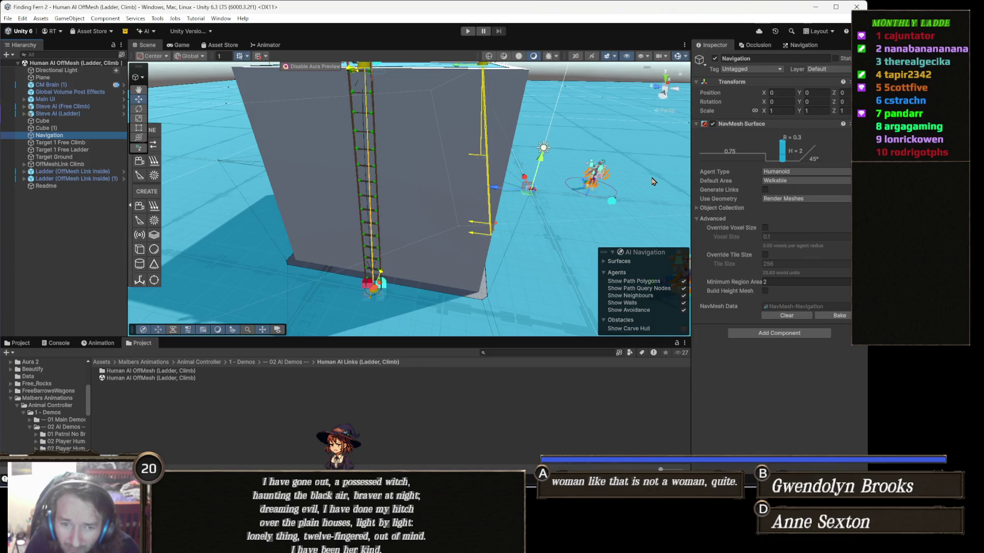
{"action": "left_click_drag", "start_coordinate": [547, 213], "coordinate": [573, 198]}
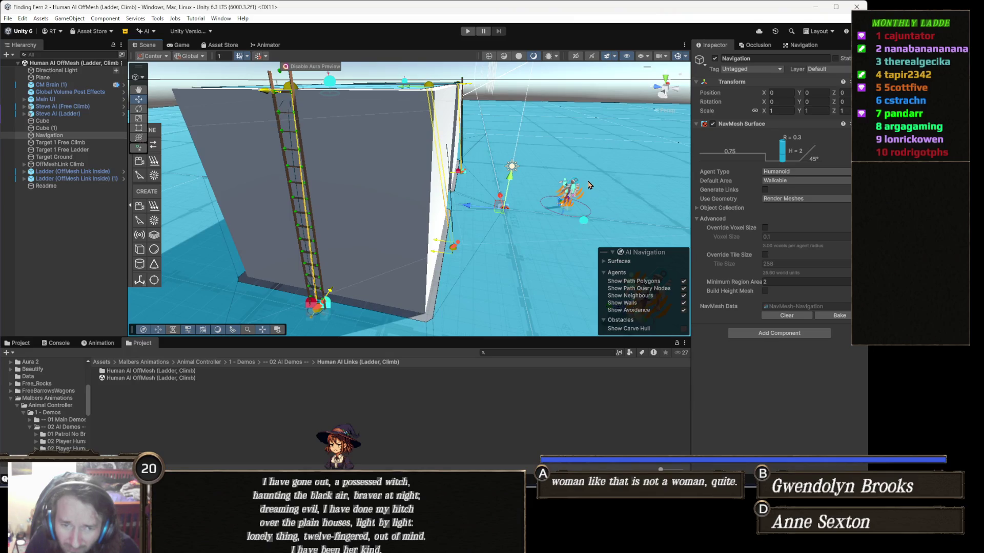
{"action": "left_click", "coordinate": [733, 208]}
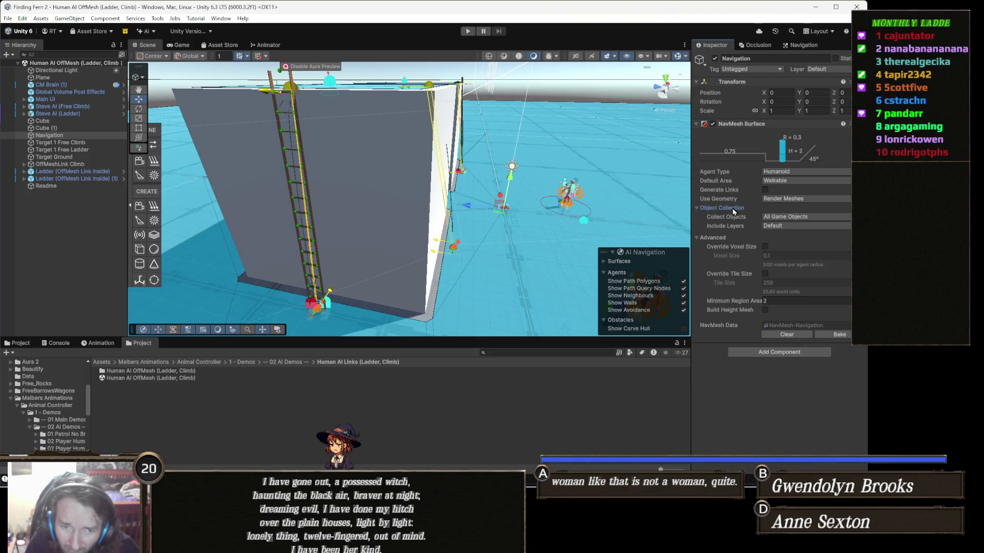
{"action": "left_click_drag", "start_coordinate": [680, 222], "coordinate": [308, 298]}
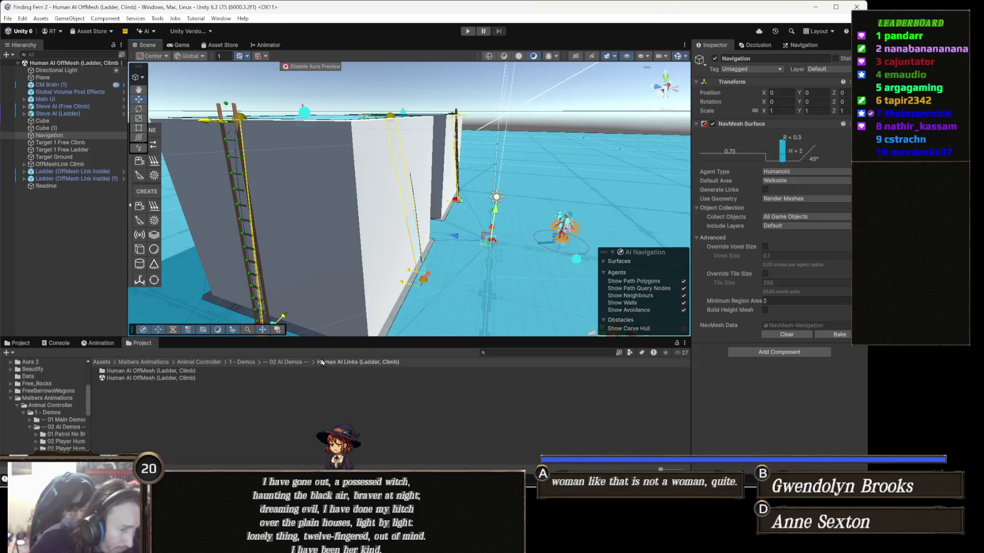
{"action": "left_click", "coordinate": [297, 363]}
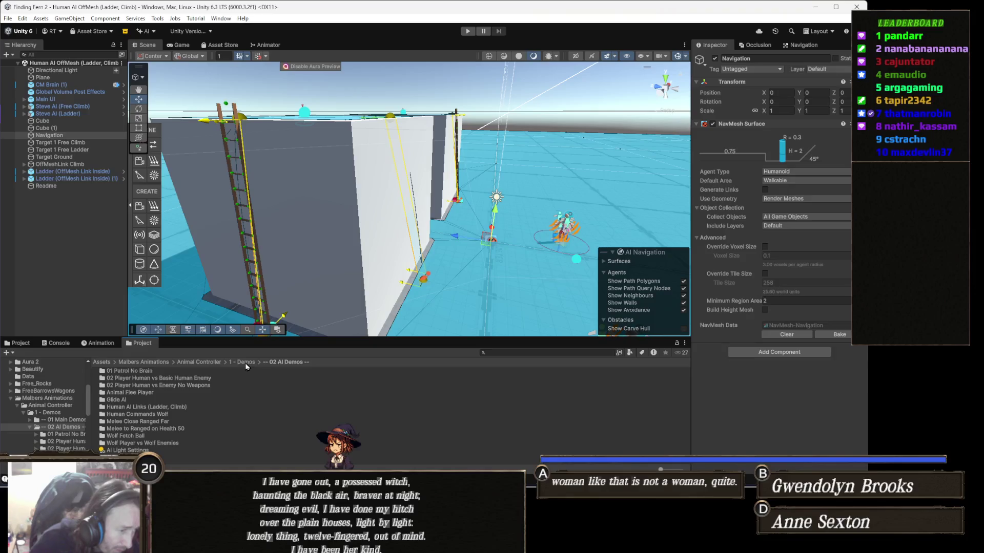
Open PlayGround Human (3 - Assasin Creed) from 1 - Demos > 01 Main Demos and select its NavMesh.
{"action": "left_click", "coordinate": [241, 362]}
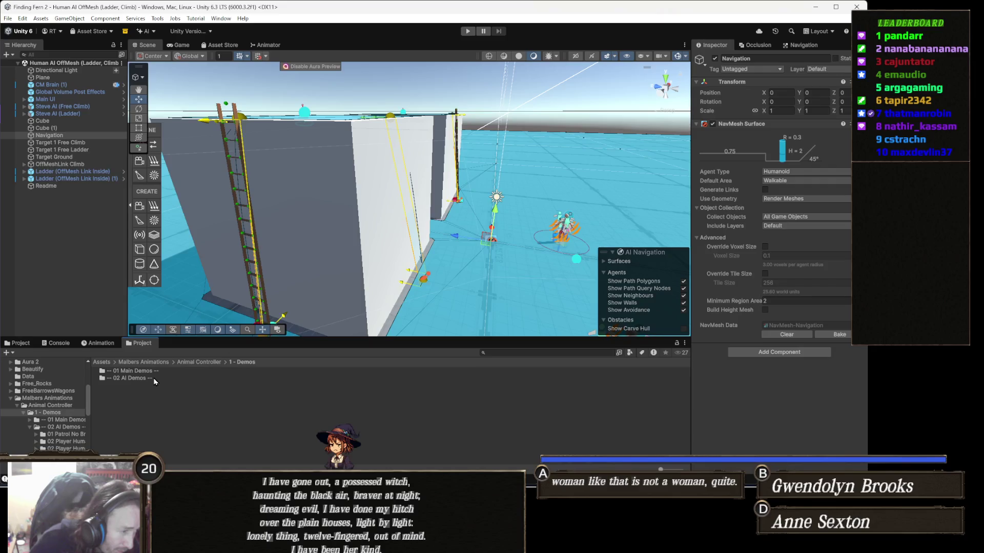
{"action": "double_click", "coordinate": [153, 371]}
{"action": "scroll", "coordinate": [205, 410], "scroll_direction": "down", "scroll_amount": 3}
{"action": "scroll", "coordinate": [206, 410], "scroll_direction": "down", "scroll_amount": 2}
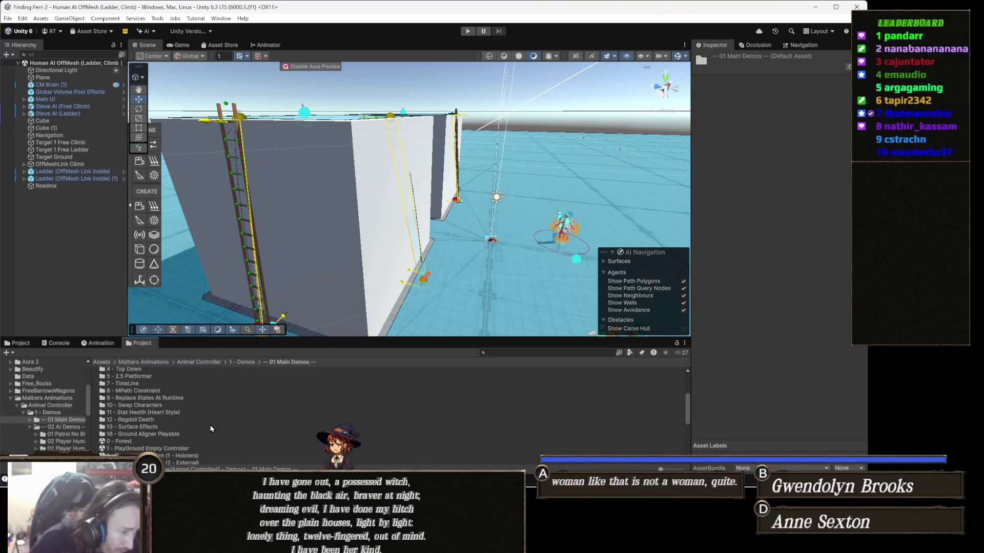
{"action": "scroll", "coordinate": [226, 453], "scroll_direction": "down", "scroll_amount": 2}
{"action": "double_click", "coordinate": [208, 444]}
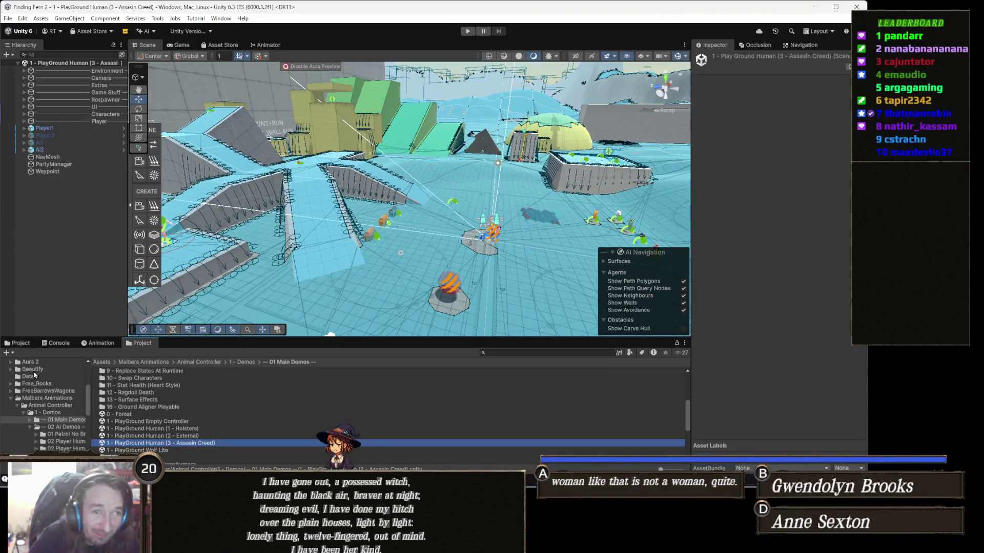
{"action": "left_click_drag", "start_coordinate": [359, 205], "coordinate": [106, 270]}
{"action": "left_click", "coordinate": [47, 157]}
Set the NavMesh Surface's Include Layers to only the Default layer.
{"action": "left_click_drag", "start_coordinate": [512, 195], "coordinate": [430, 198]}
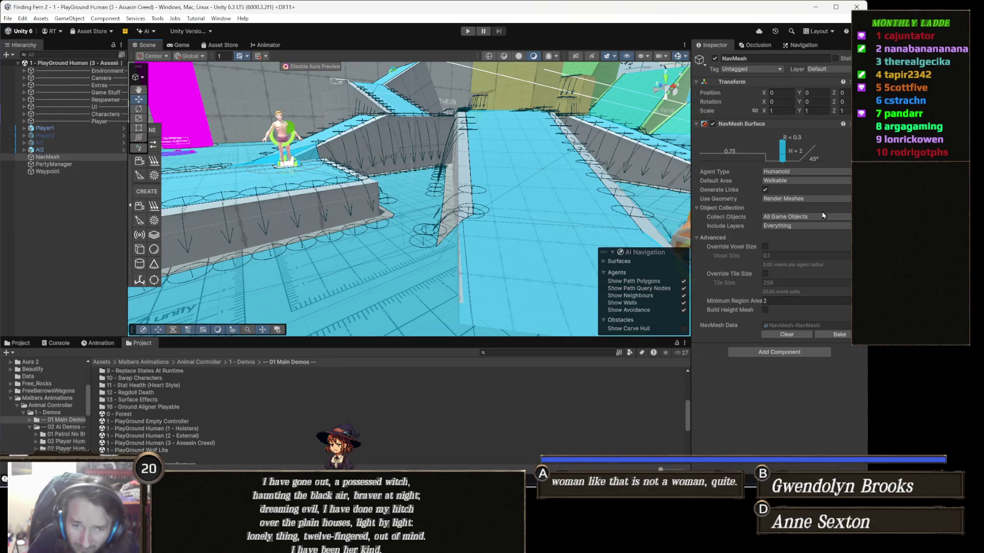
{"action": "left_click", "coordinate": [797, 229]}
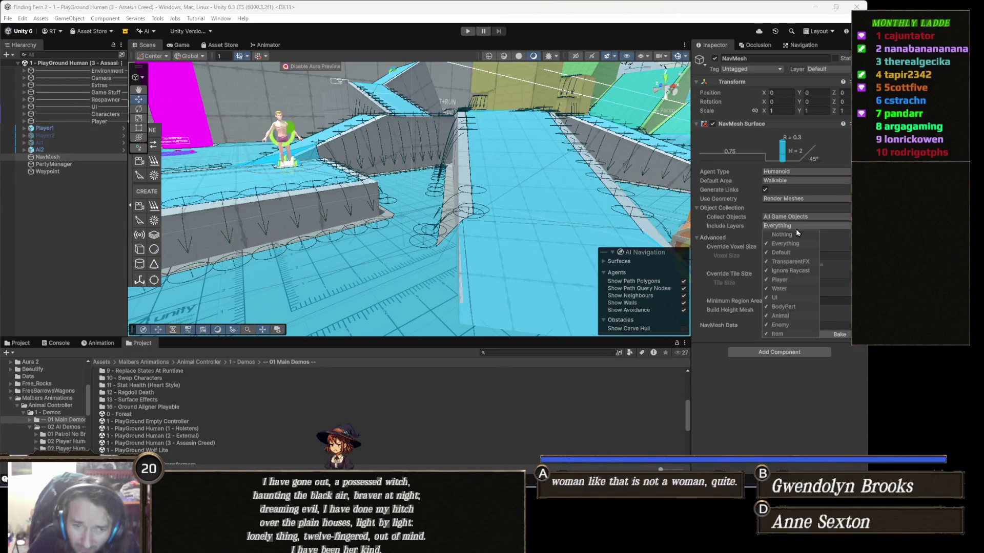
{"action": "left_click", "coordinate": [794, 234]}
{"action": "left_click", "coordinate": [798, 226]}
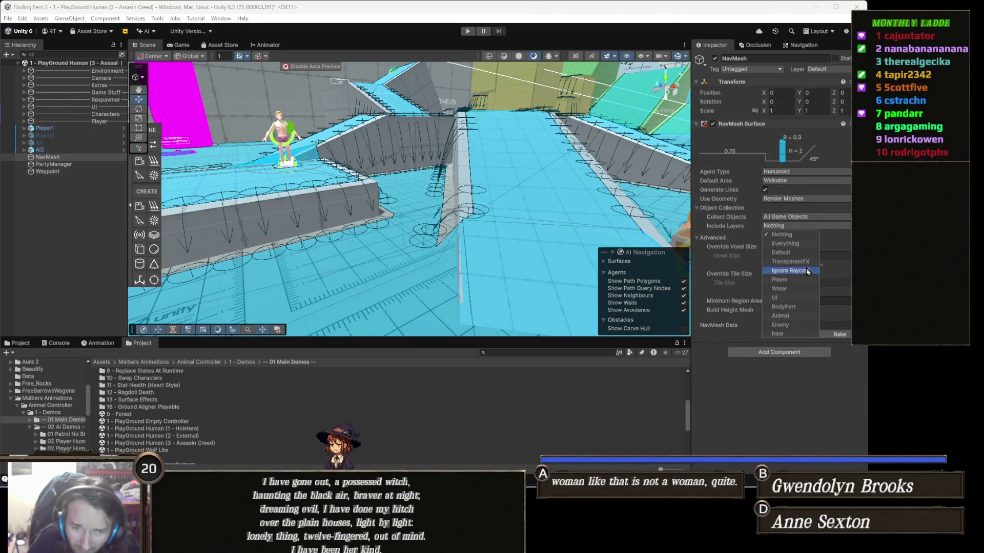
{"action": "left_click", "coordinate": [791, 252]}
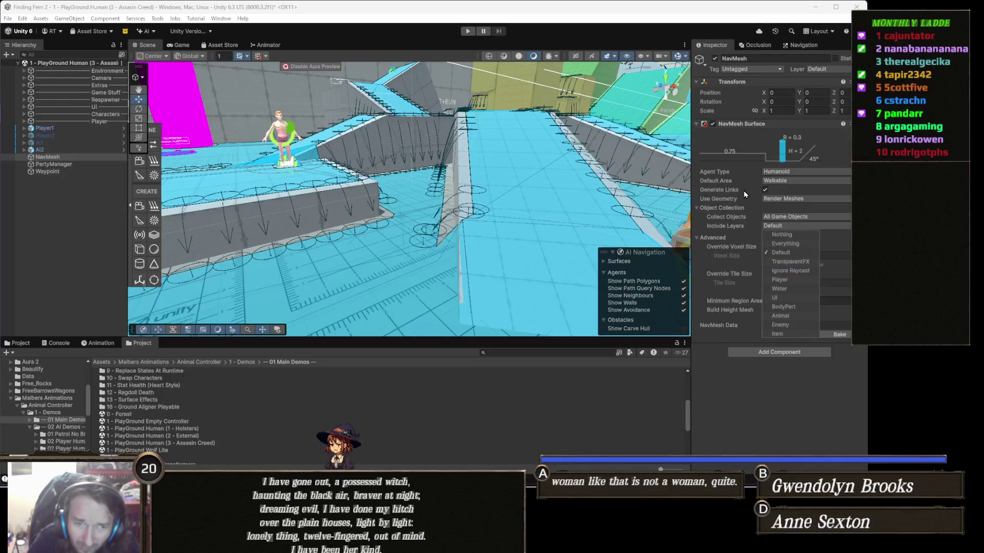
{"action": "left_click", "coordinate": [733, 227]}
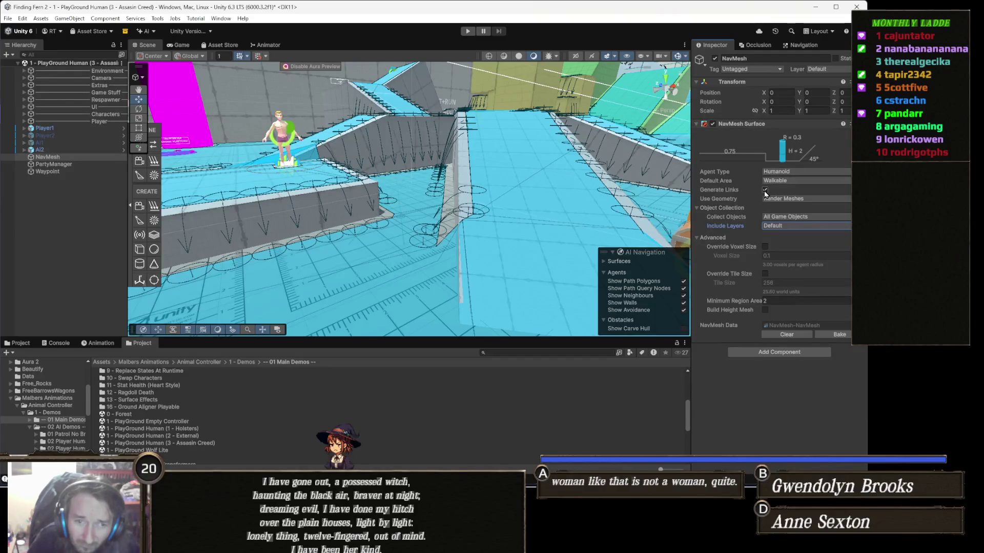
Rebake the playground NavMesh and start play mode to test it.
{"action": "left_click", "coordinate": [843, 337]}
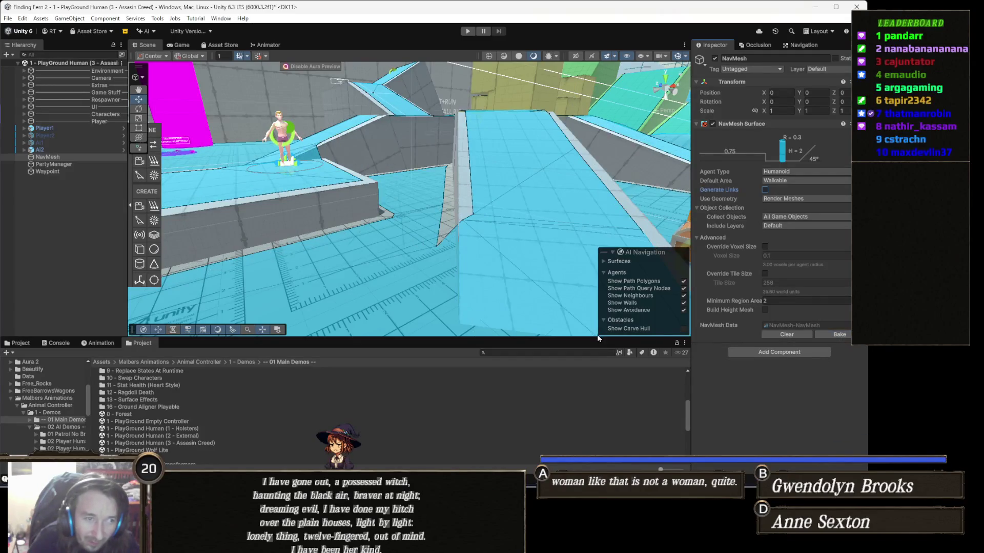
{"action": "left_click_drag", "start_coordinate": [337, 230], "coordinate": [421, 144]}
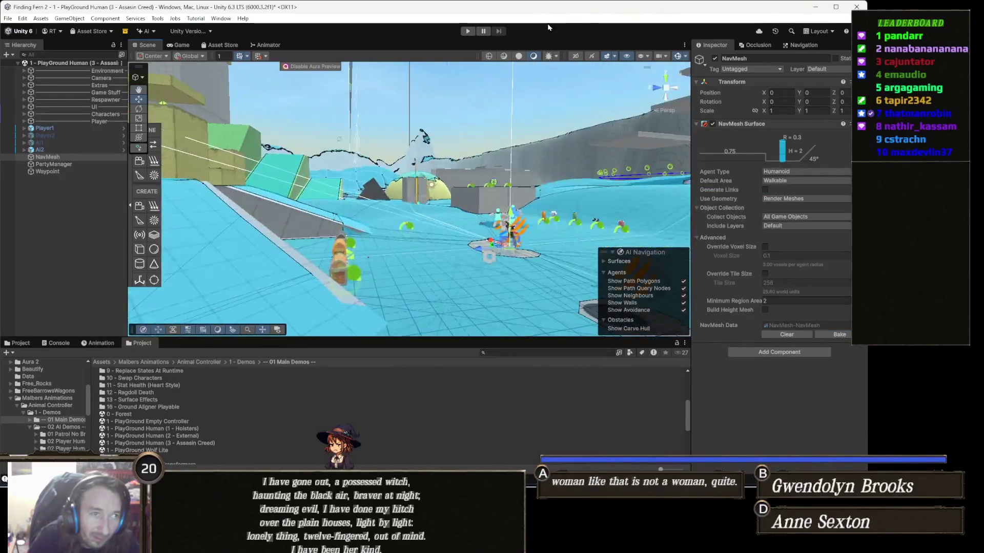
{"action": "left_click", "coordinate": [469, 32]}
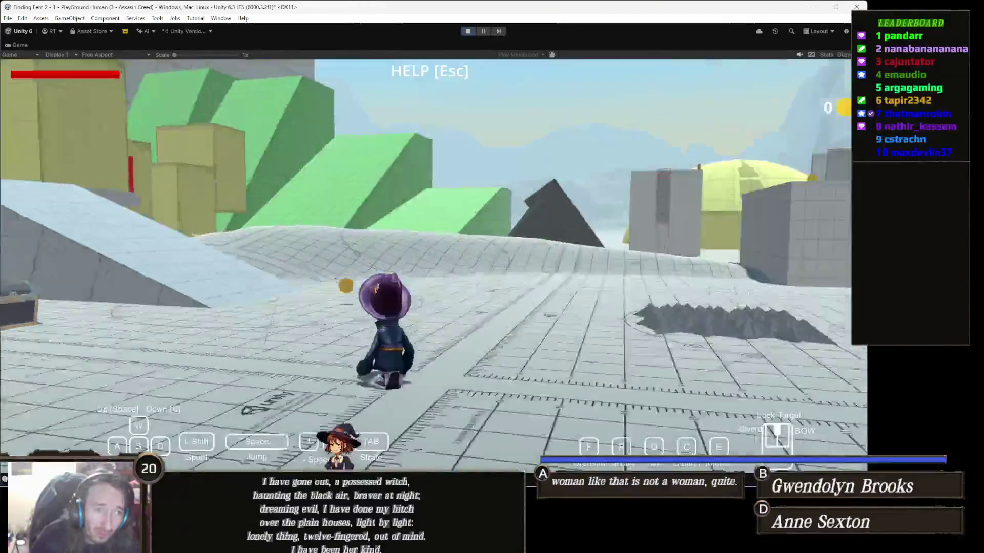
Run the witch across the floor to the ladder, then stop the play test.
{"action": "key", "text": "w"}
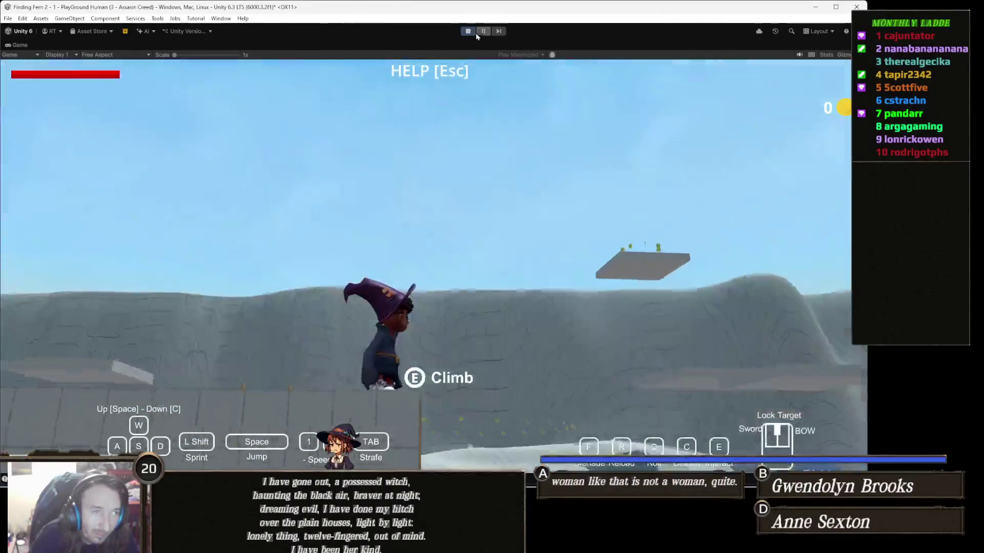
{"action": "left_click", "coordinate": [467, 31]}
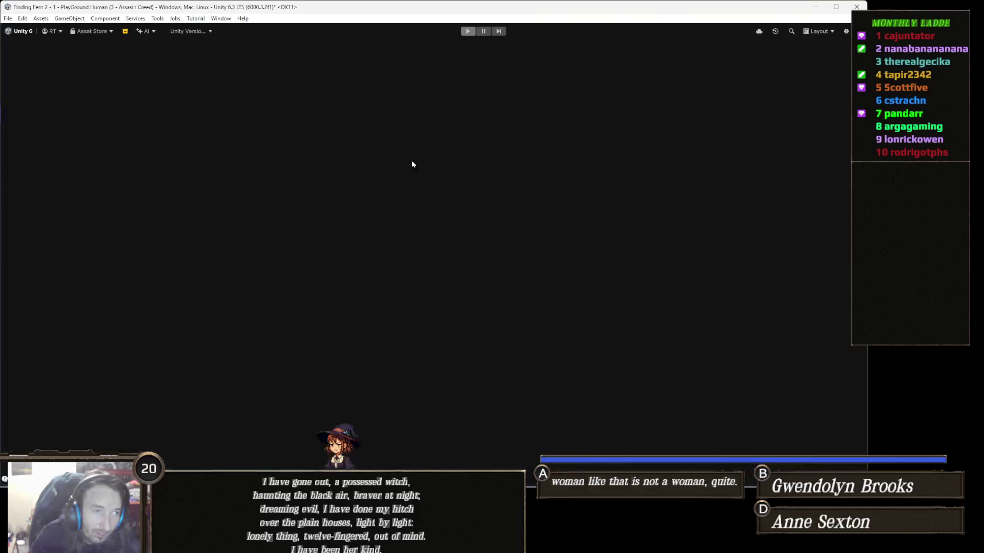
Fly and zoom the Scene view in on the grey ladder tower.
{"action": "scroll", "coordinate": [437, 220], "scroll_direction": "down", "scroll_amount": 5}
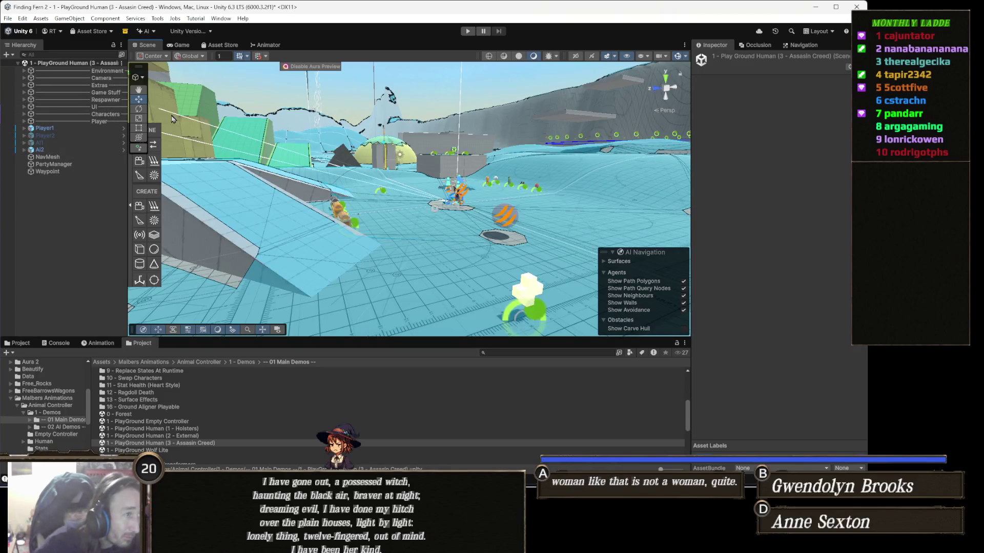
{"action": "mouse_move", "coordinate": [398, 186]}
{"action": "left_mouse_down"}
{"action": "mouse_move", "coordinate": [434, 140]}
{"action": "mouse_move", "coordinate": [400, 142]}
{"action": "mouse_move", "coordinate": [437, 167]}
{"action": "left_mouse_up"}
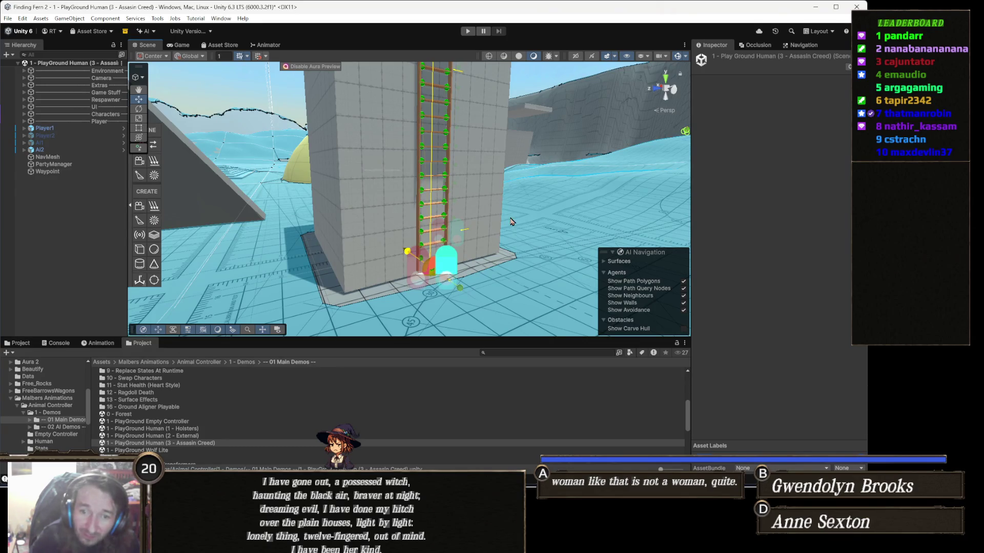
{"action": "scroll", "coordinate": [483, 205], "scroll_direction": "up", "scroll_amount": 5}
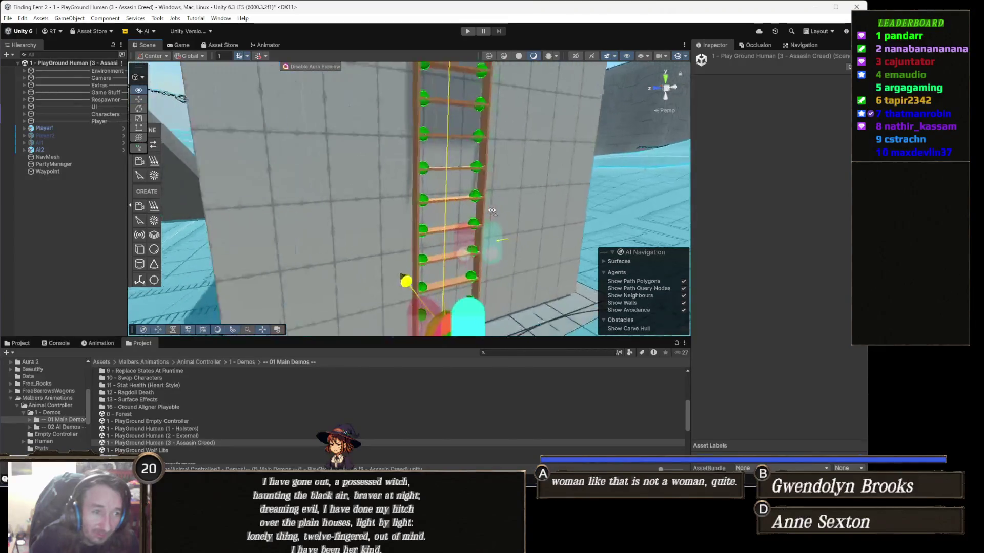
Select Ladder (03), expand it, and pick its OffMeshLink Ladder child.
{"action": "left_click", "coordinate": [481, 169]}
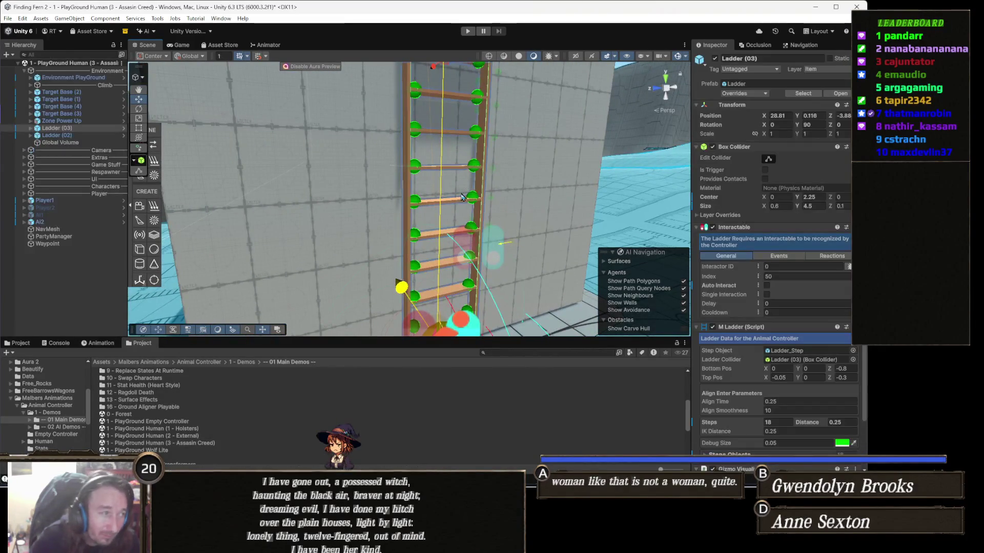
{"action": "left_click", "coordinate": [85, 128]}
{"action": "key", "text": "Right"}
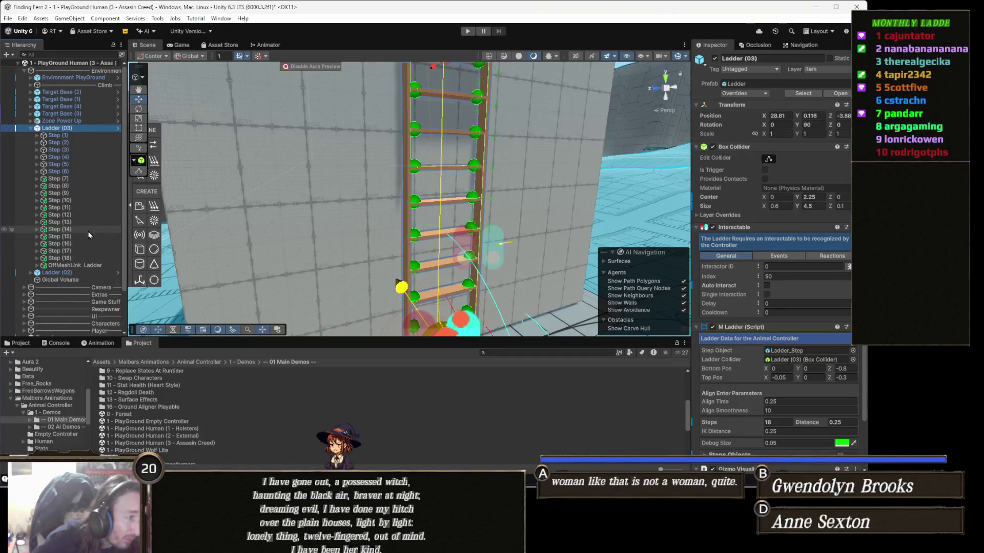
{"action": "left_click", "coordinate": [77, 266]}
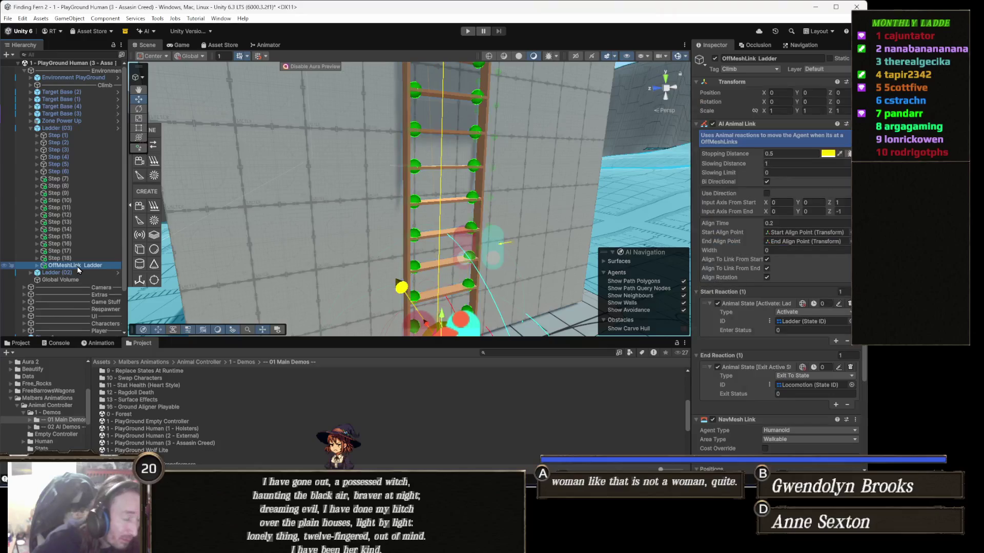
Review the OffMeshLink Ladder settings, then select and expand the AI2 character.
{"action": "mouse_move", "coordinate": [247, 237]}
{"action": "left_mouse_down"}
{"action": "mouse_move", "coordinate": [354, 106]}
{"action": "mouse_move", "coordinate": [374, 236]}
{"action": "left_mouse_up"}
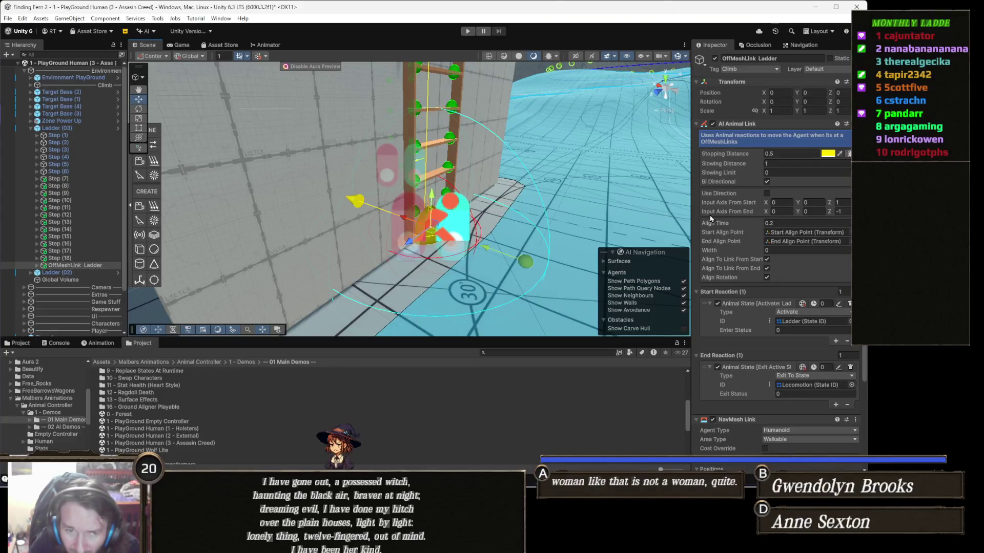
{"action": "scroll", "coordinate": [745, 206], "scroll_direction": "down", "scroll_amount": 5}
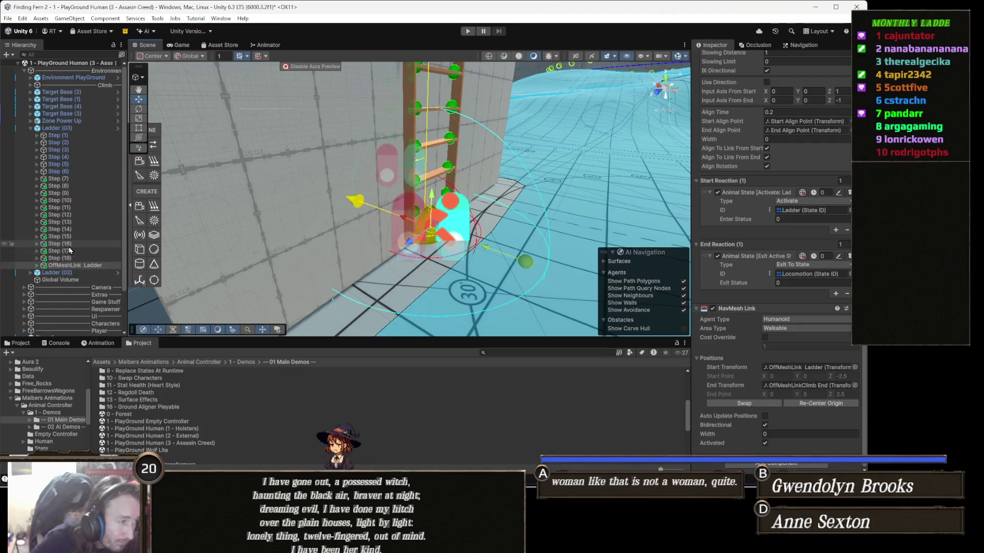
{"action": "scroll", "coordinate": [89, 272], "scroll_direction": "down", "scroll_amount": 2}
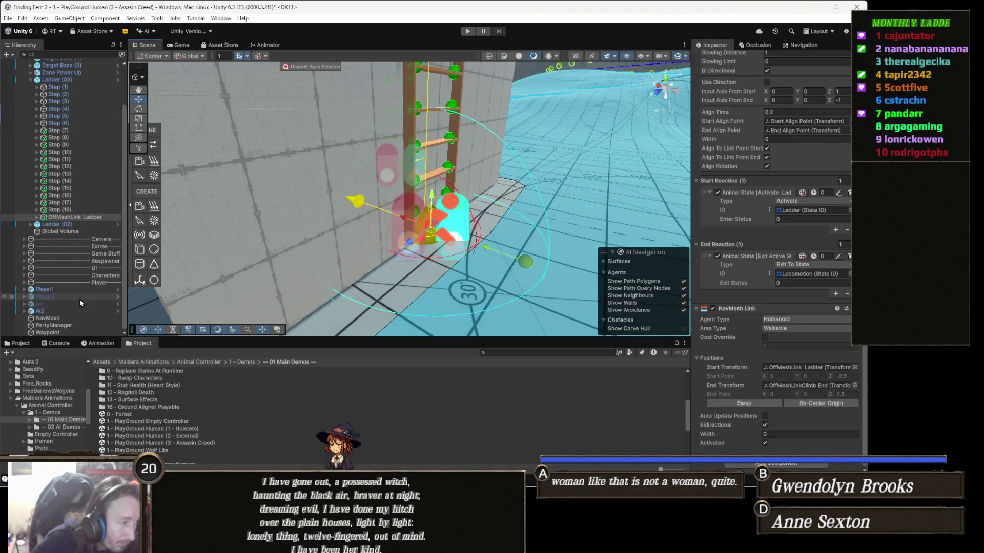
{"action": "left_click", "coordinate": [75, 311]}
{"action": "key", "text": "Right"}
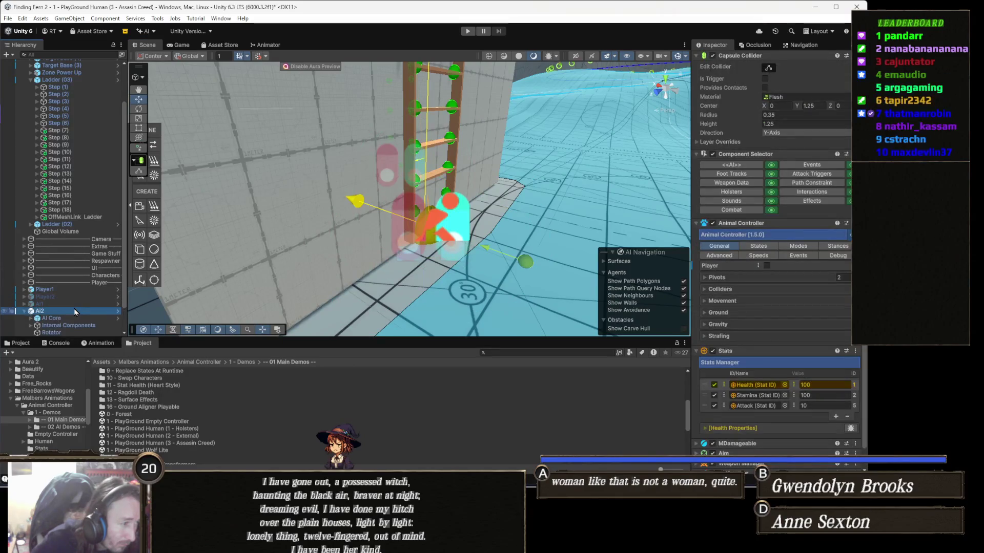
Retarget AI2's AI Control and Brain from the Waypoint to the OffMeshLink Ladder and enter Play mode.
{"action": "left_click", "coordinate": [75, 317]}
{"action": "key", "text": "Right"}
{"action": "key", "text": "Down"}
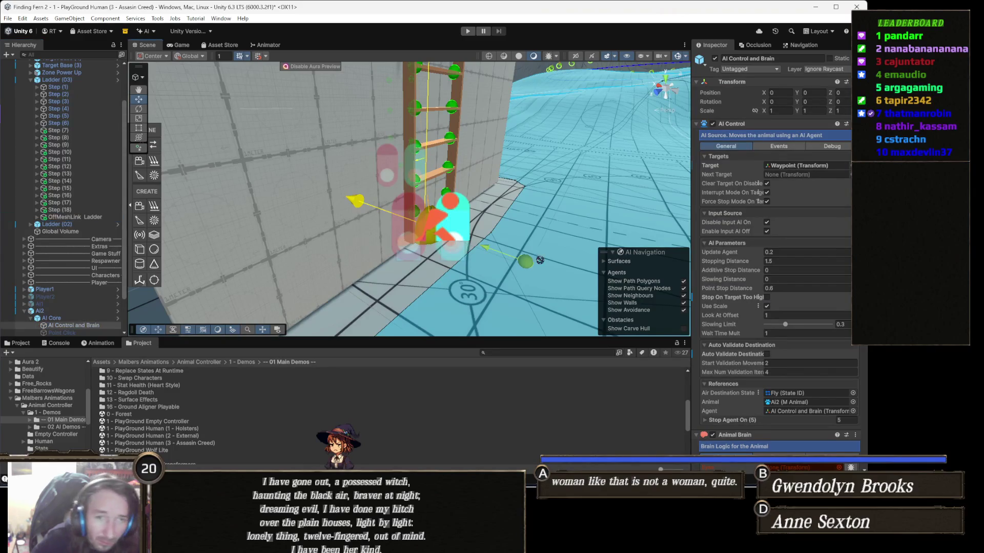
{"action": "left_click", "coordinate": [791, 166]}
{"action": "left_click_drag", "start_coordinate": [795, 169], "coordinate": [795, 169]}
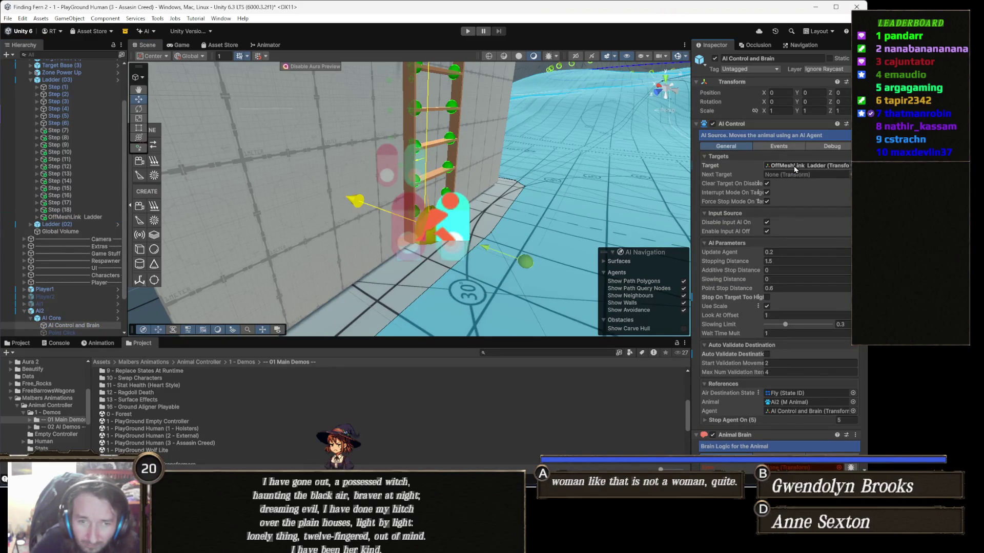
{"action": "left_click", "coordinate": [467, 31]}
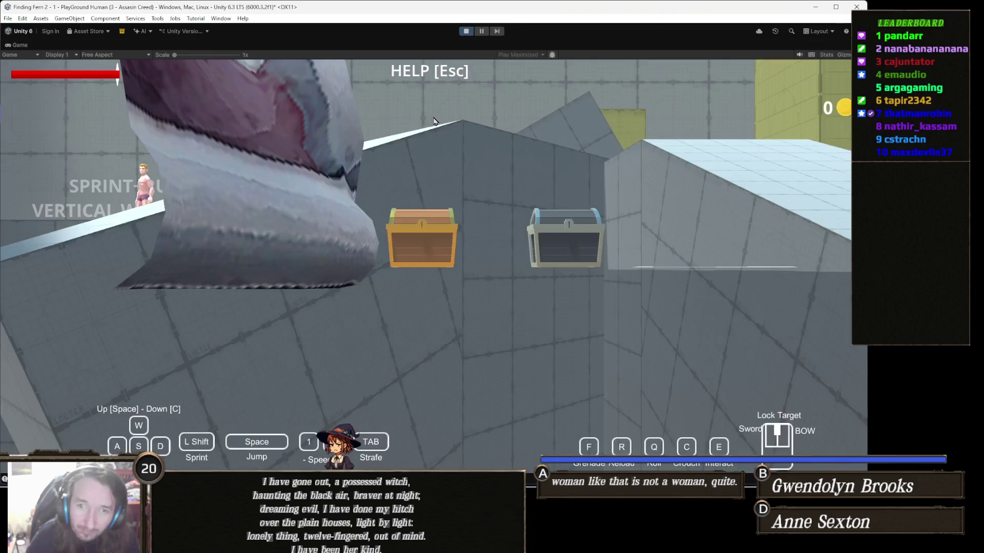
Walk the witch to the ladder tower's foot, make her jump, show the help panel, then stop playing.
{"action": "key", "text": "w"}
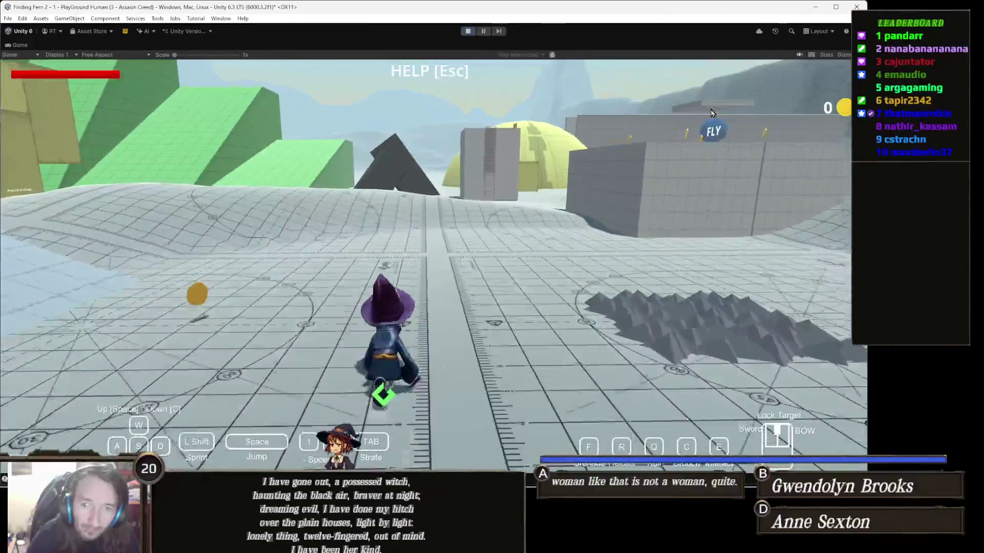
{"action": "key", "text": "w"}
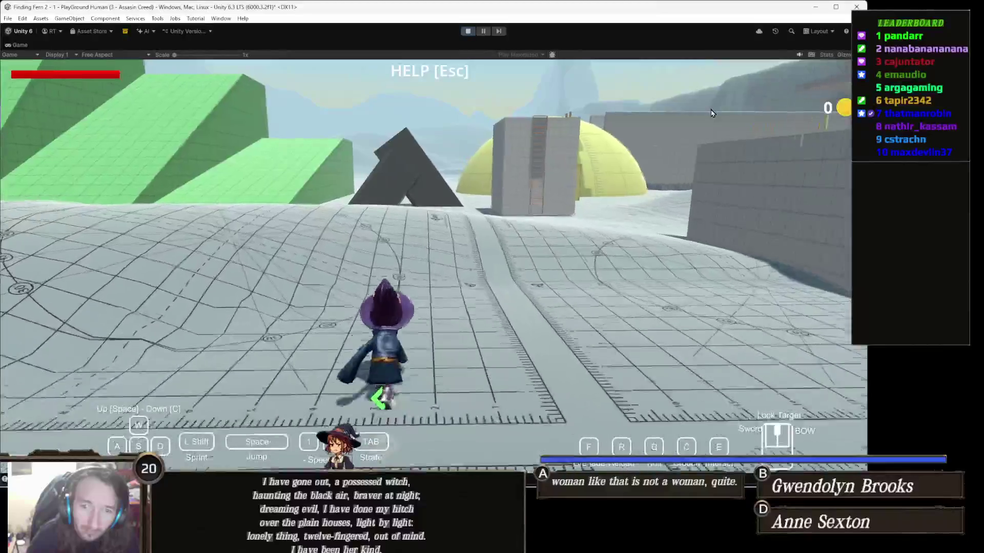
{"action": "key", "text": "w"}
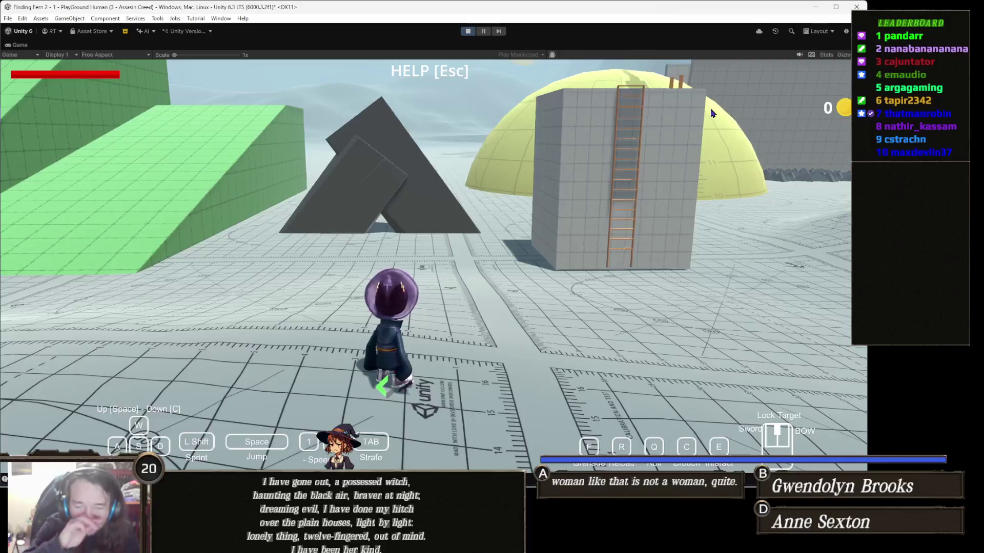
{"action": "key", "text": "w"}
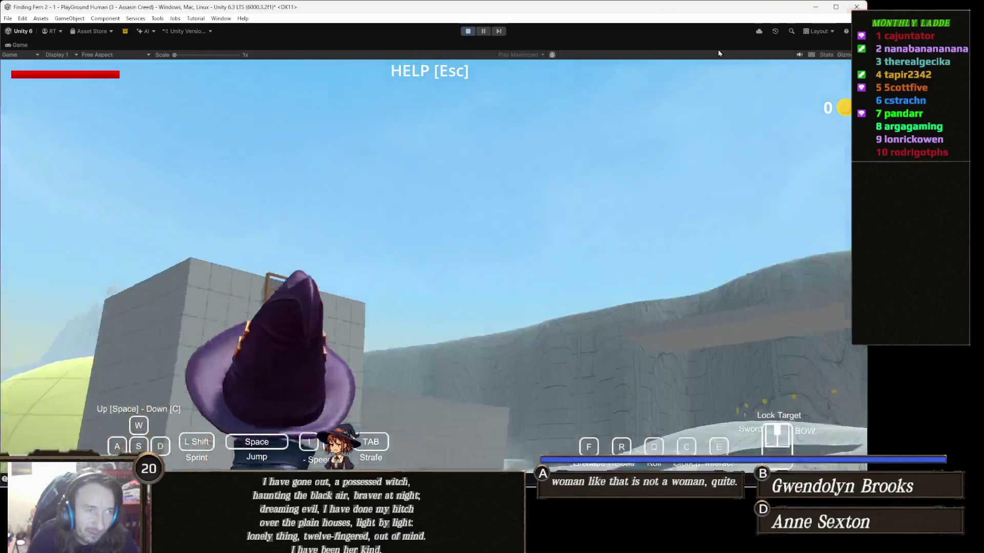
{"action": "key", "text": "space"}
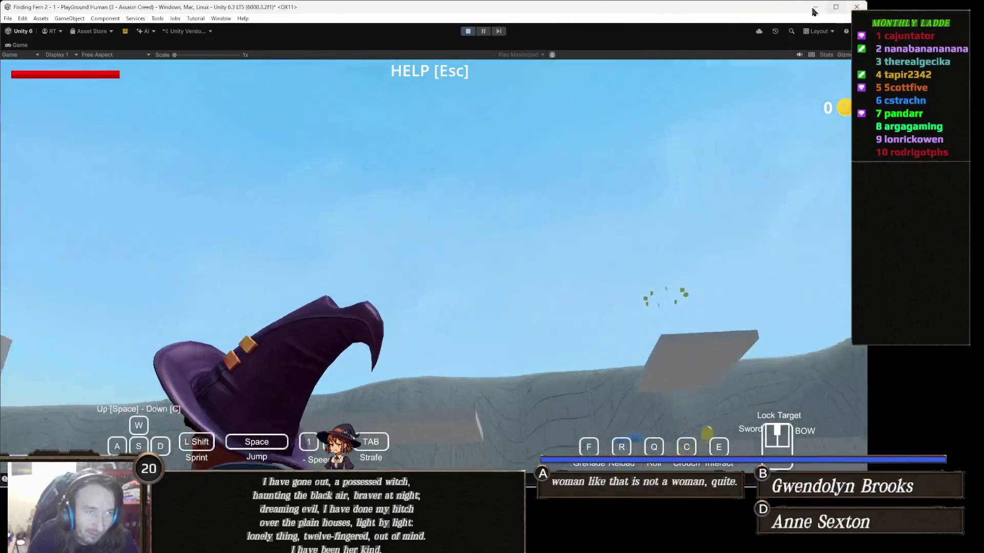
{"action": "key", "text": "Escape"}
{"action": "left_click", "coordinate": [468, 31]}
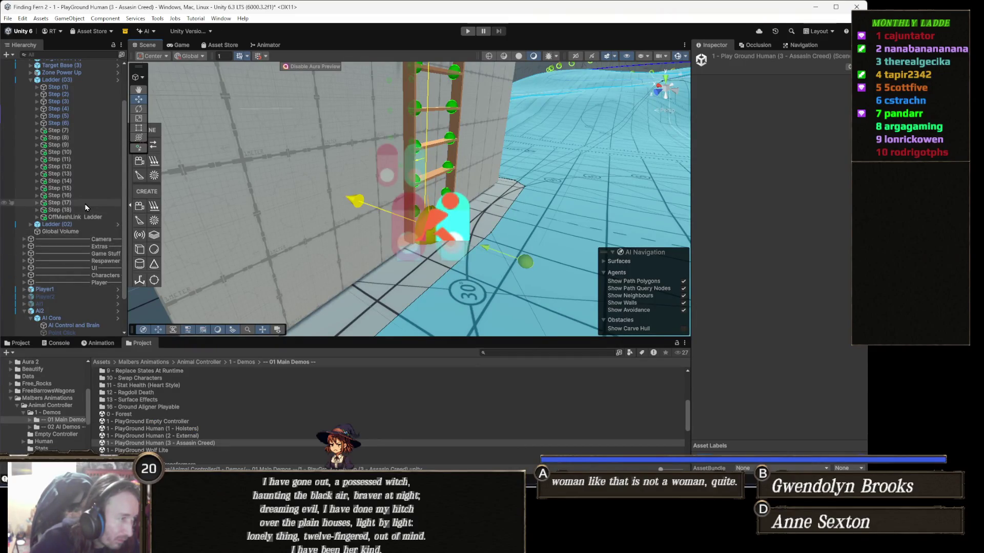
Set AI2's AI Control and Brain target back to the Waypoint.
{"action": "scroll", "coordinate": [103, 276], "scroll_direction": "down", "scroll_amount": 3}
{"action": "left_click", "coordinate": [103, 283]}
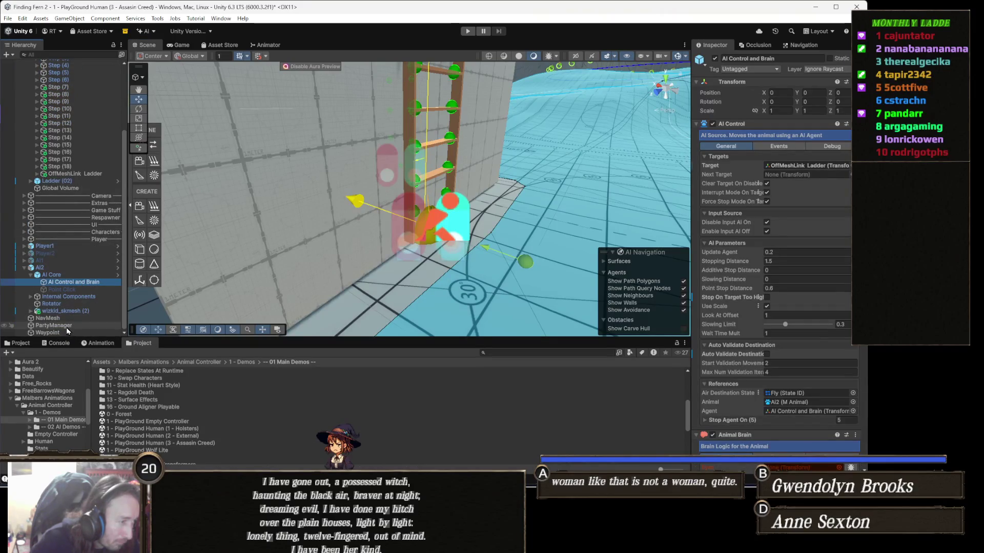
{"action": "mouse_move", "coordinate": [65, 332]}
{"action": "left_mouse_down"}
{"action": "mouse_move", "coordinate": [537, 297]}
{"action": "mouse_move", "coordinate": [743, 195]}
{"action": "mouse_move", "coordinate": [826, 168]}
{"action": "left_mouse_up"}
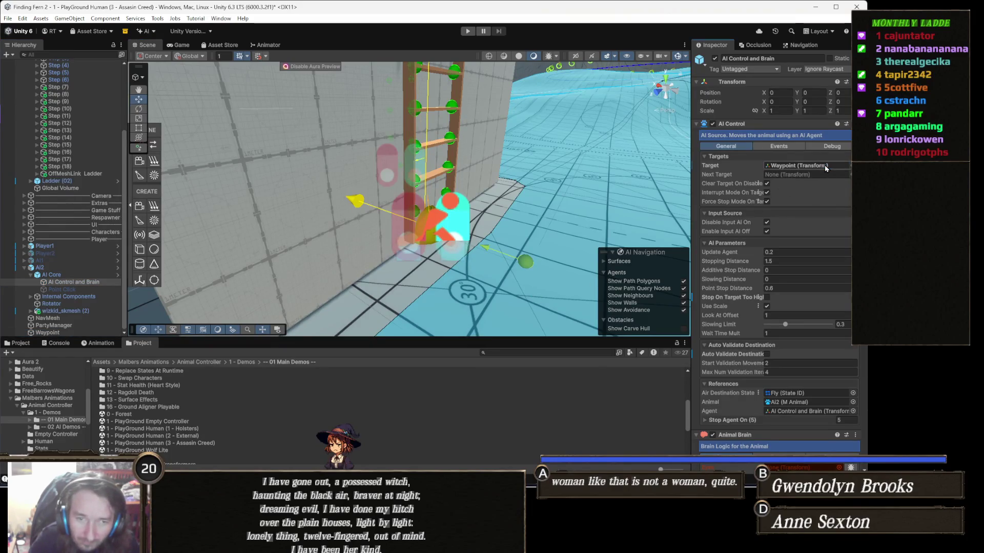
Select the Waypoint to view its Ground point settings and turn the scene toward the open terrain.
{"action": "left_click", "coordinate": [65, 332]}
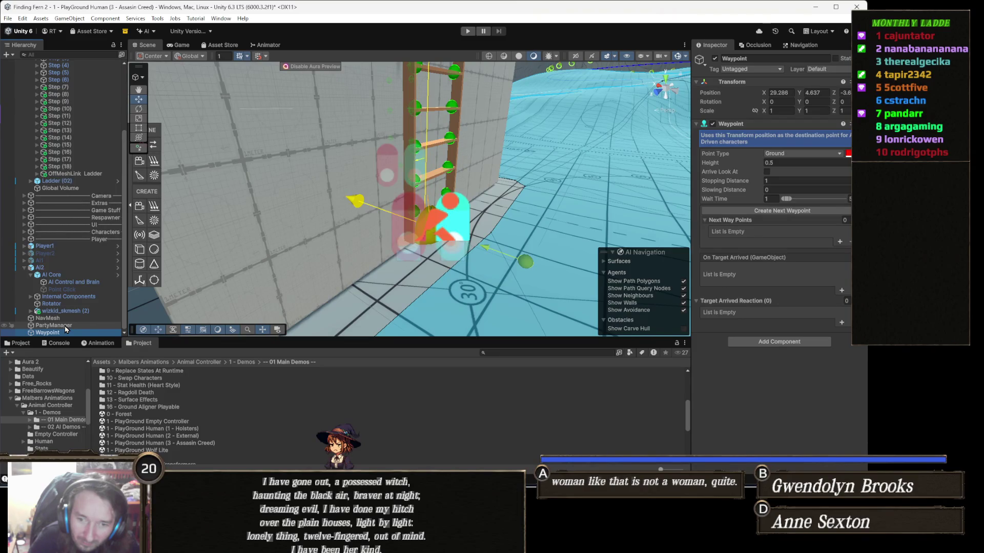
{"action": "left_click", "coordinate": [140, 280]}
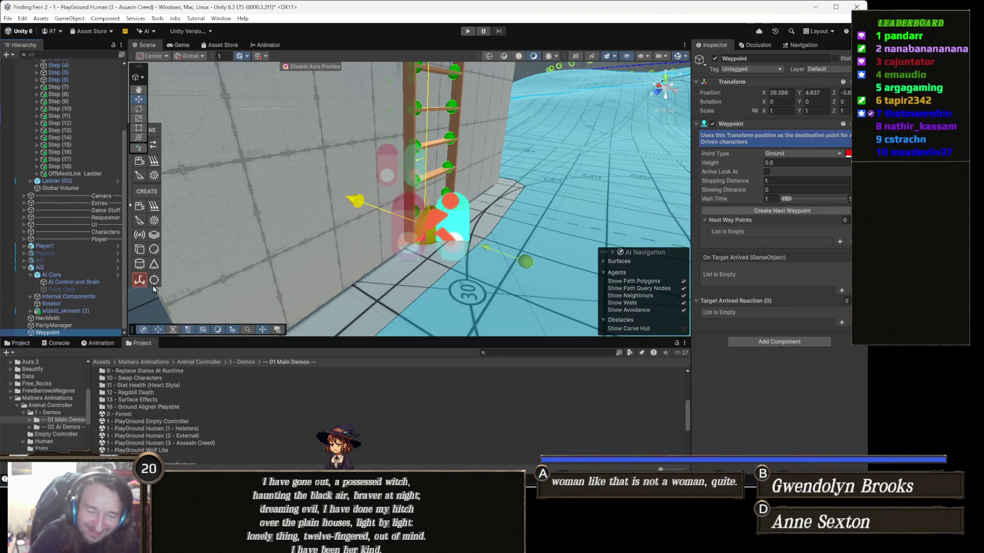
{"action": "mouse_move", "coordinate": [432, 243]}
{"action": "left_mouse_down"}
{"action": "mouse_move", "coordinate": [526, 241]}
{"action": "mouse_move", "coordinate": [430, 224]}
{"action": "mouse_move", "coordinate": [481, 213]}
{"action": "mouse_move", "coordinate": [493, 237]}
{"action": "left_mouse_up"}
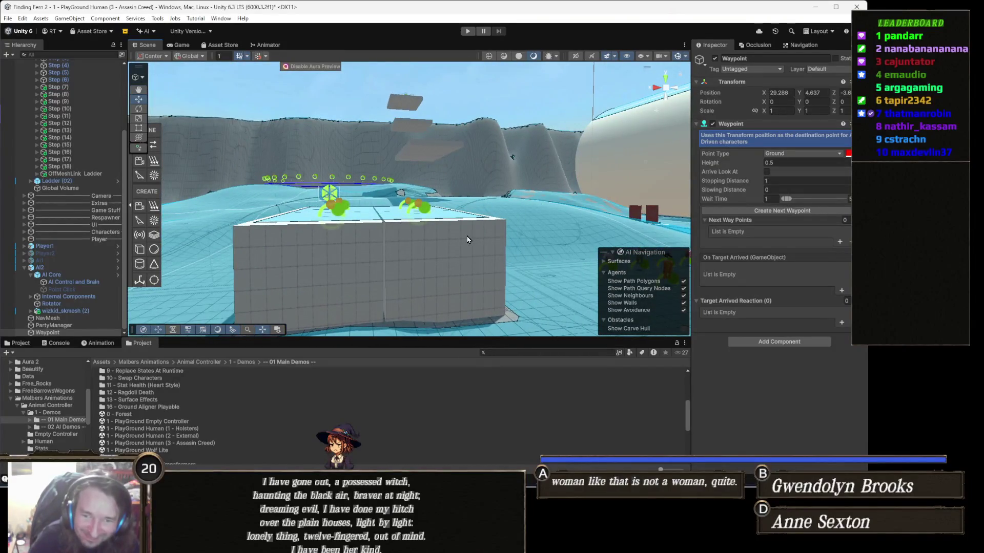